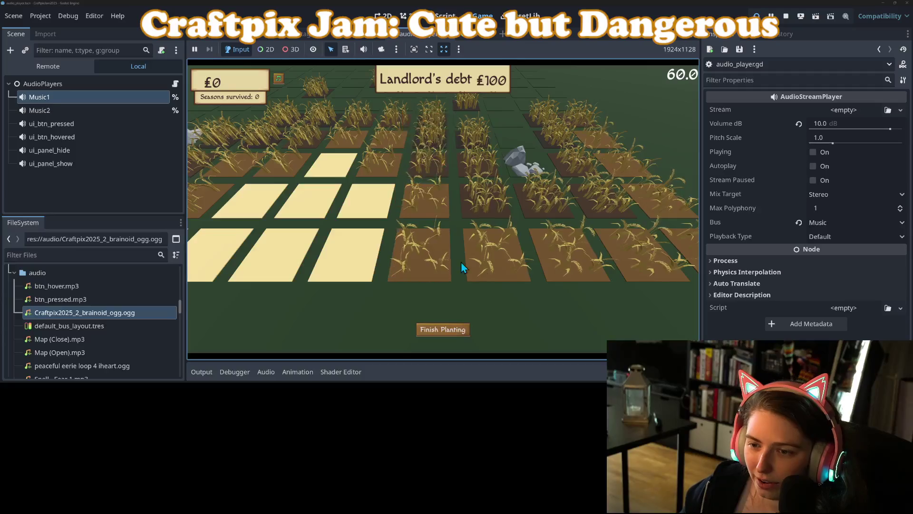
Pan the game camera around the wheat field to survey planted tiles, rocks and empty ground.
key("d")
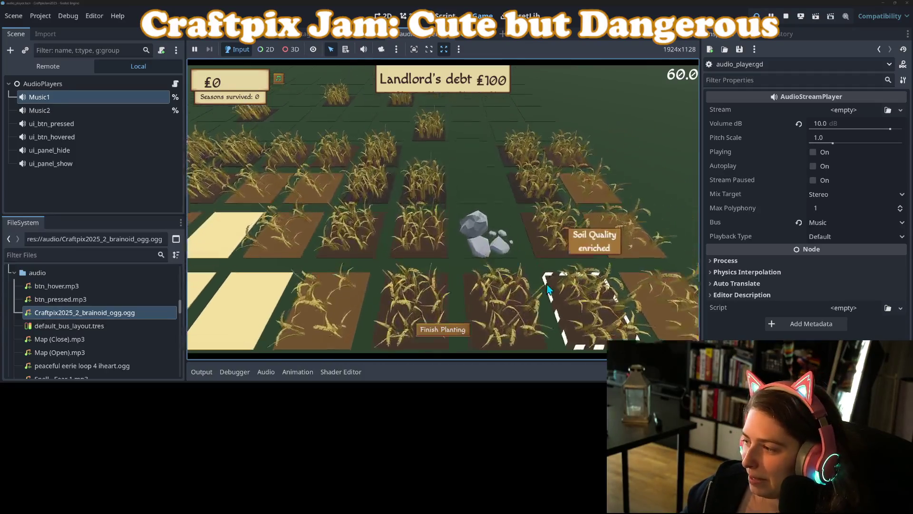
key("a")
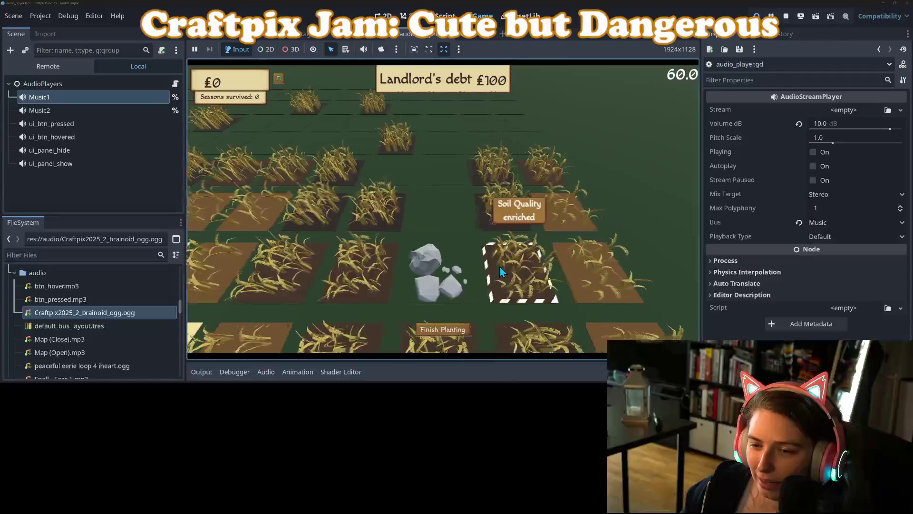
key("a")
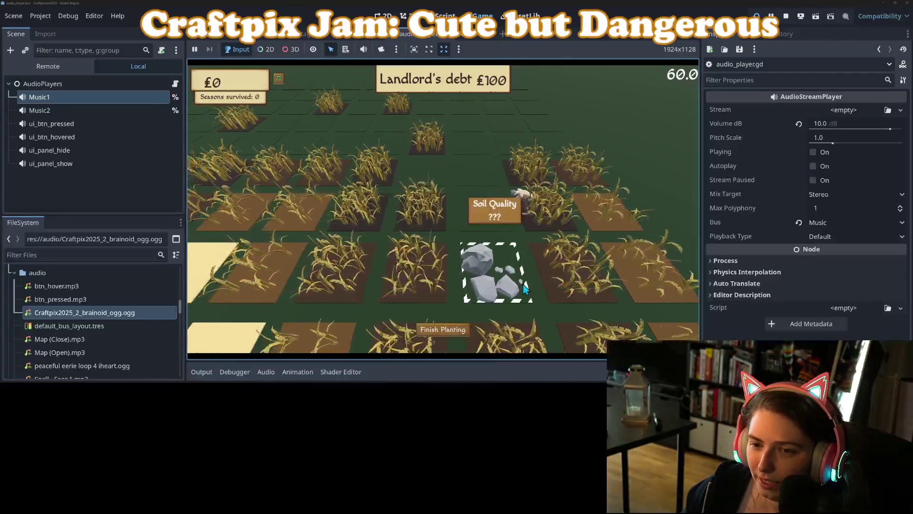
key("d")
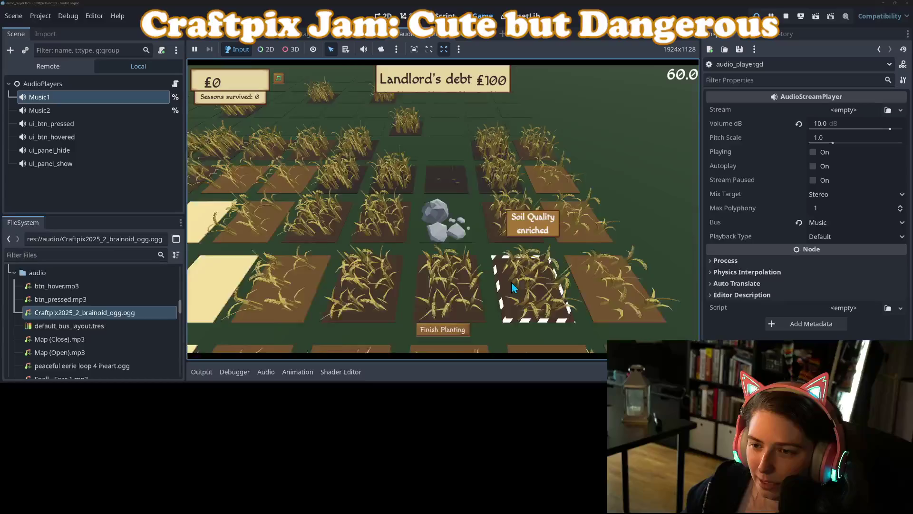
key("a")
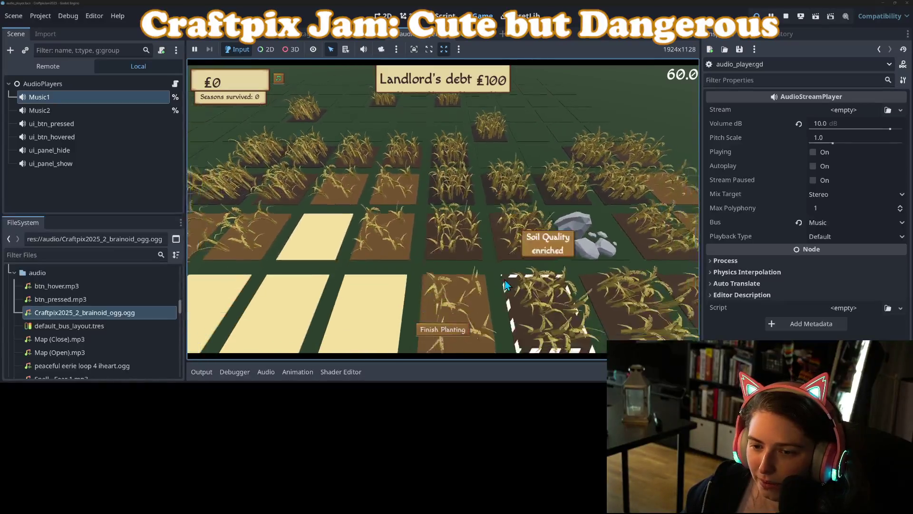
key("s")
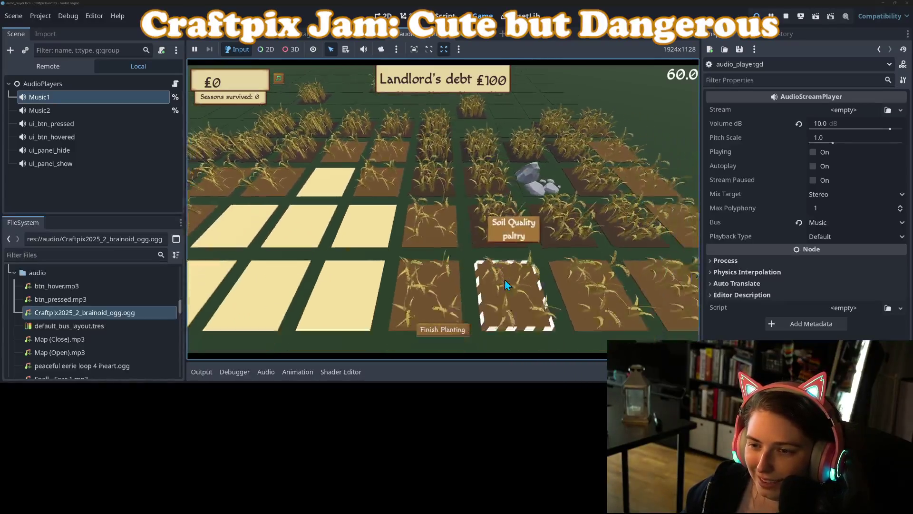
key("w")
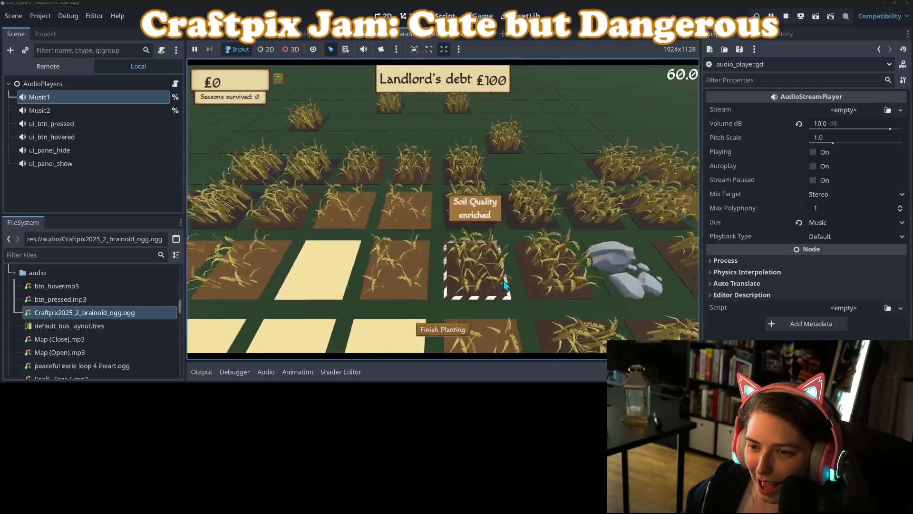
key("d")
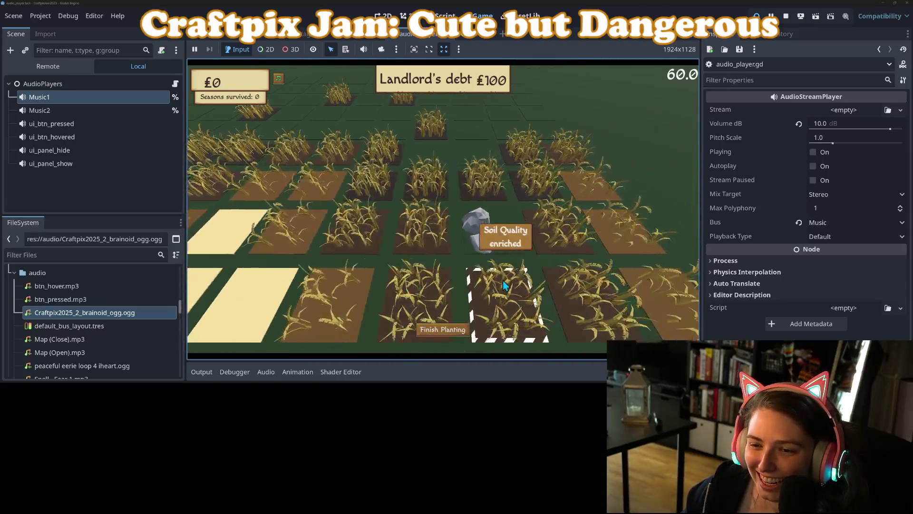
key("a")
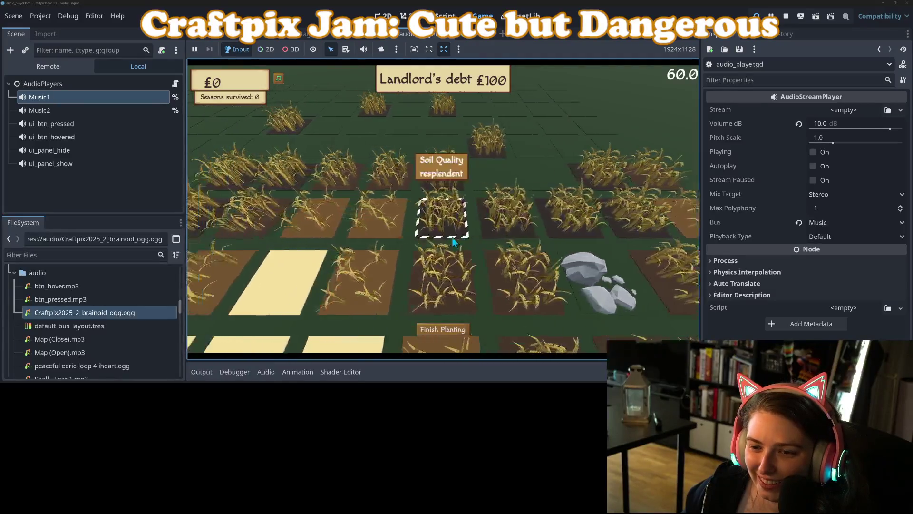
key("a")
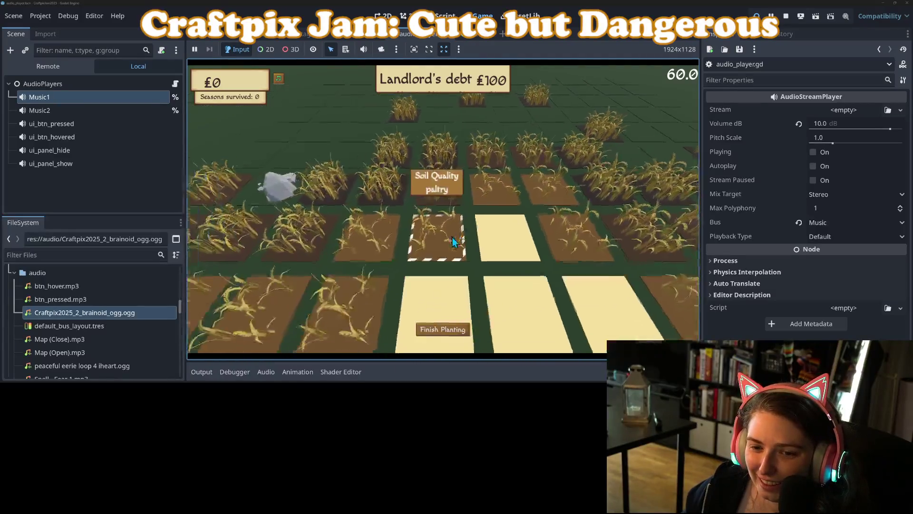
key("w")
key("s")
key("a")
key("s")
key("d")
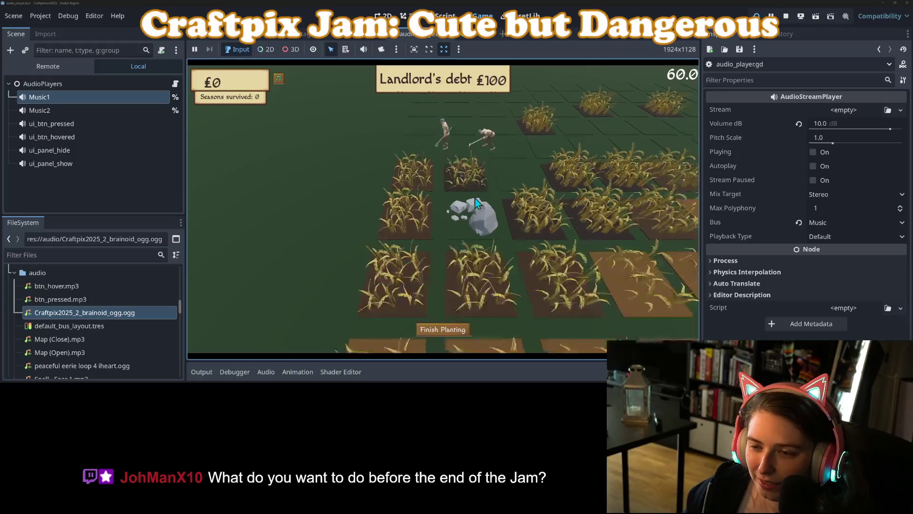
key("w")
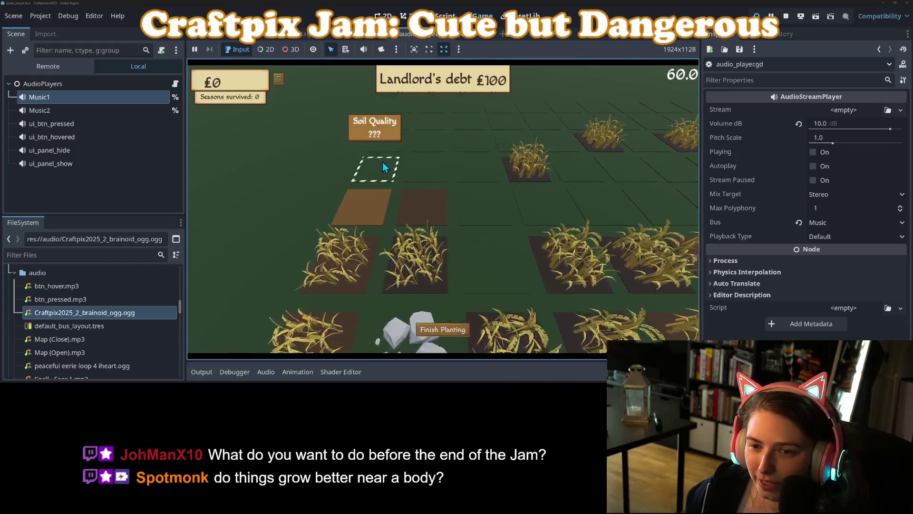
key("s")
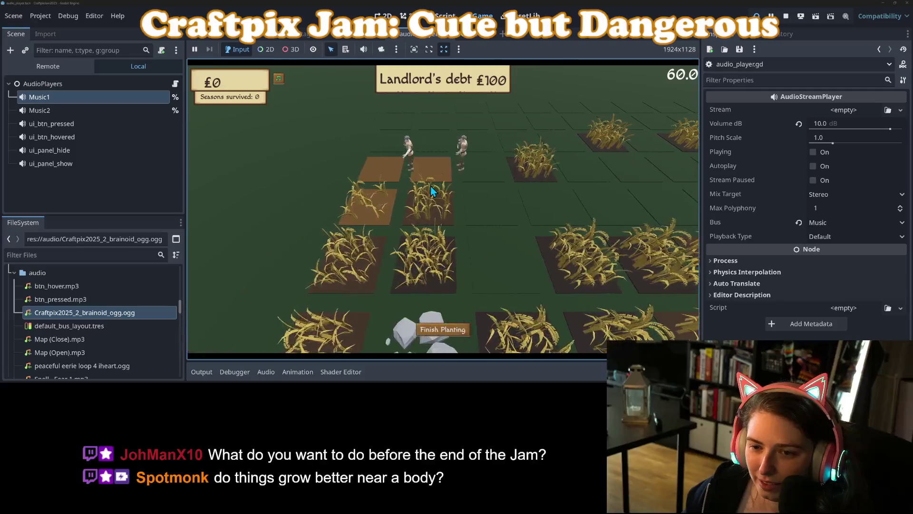
key("w")
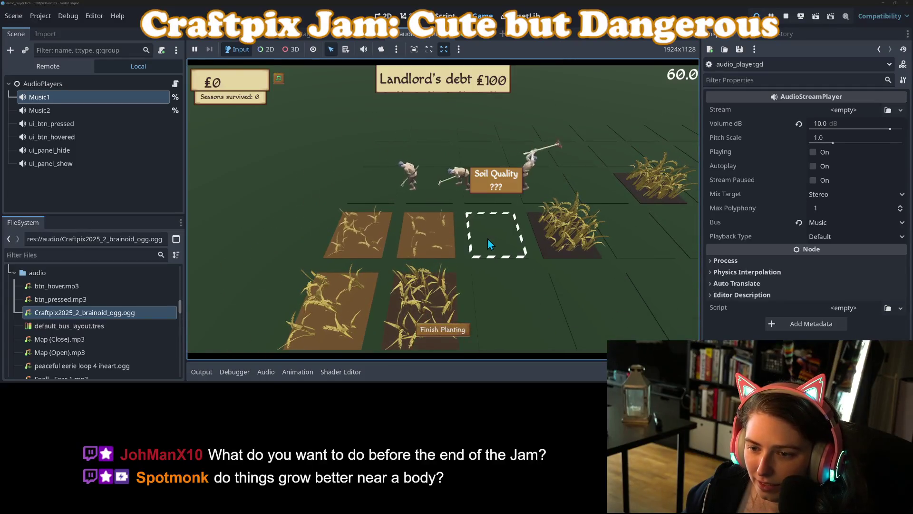
key("w")
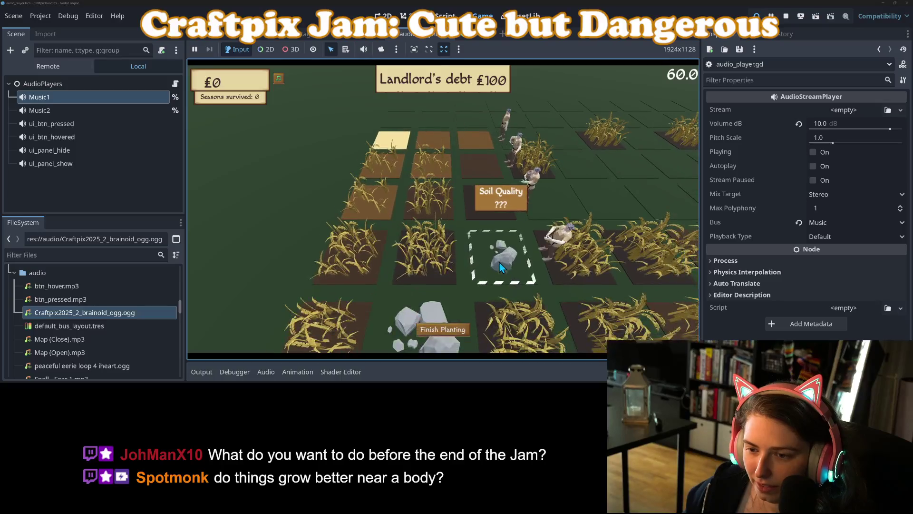
key("w")
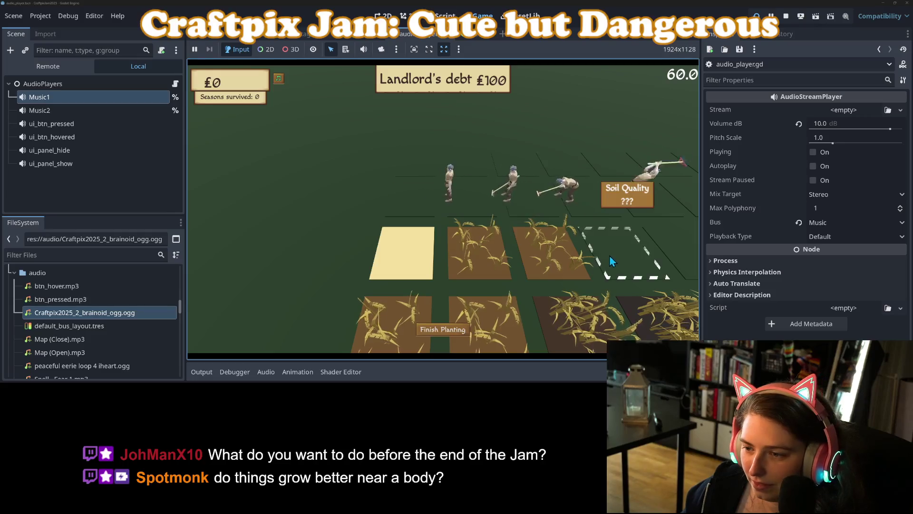
key("s")
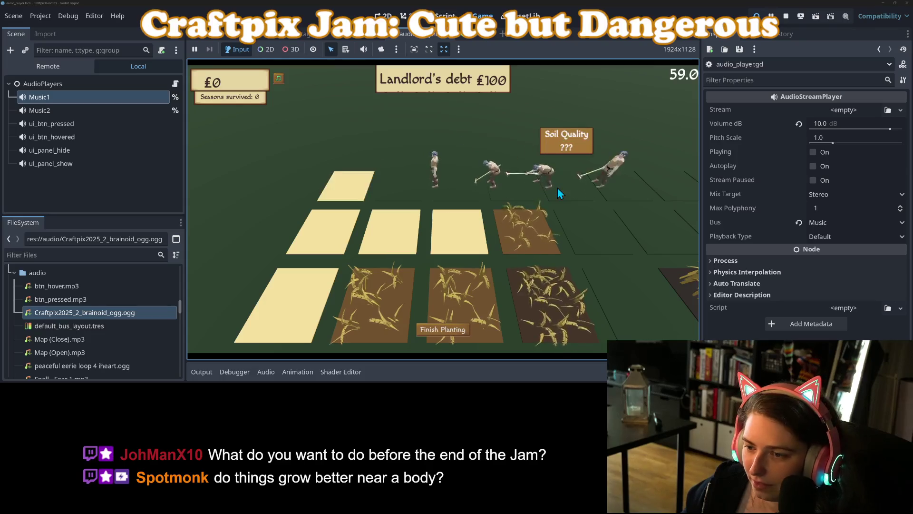
key("d")
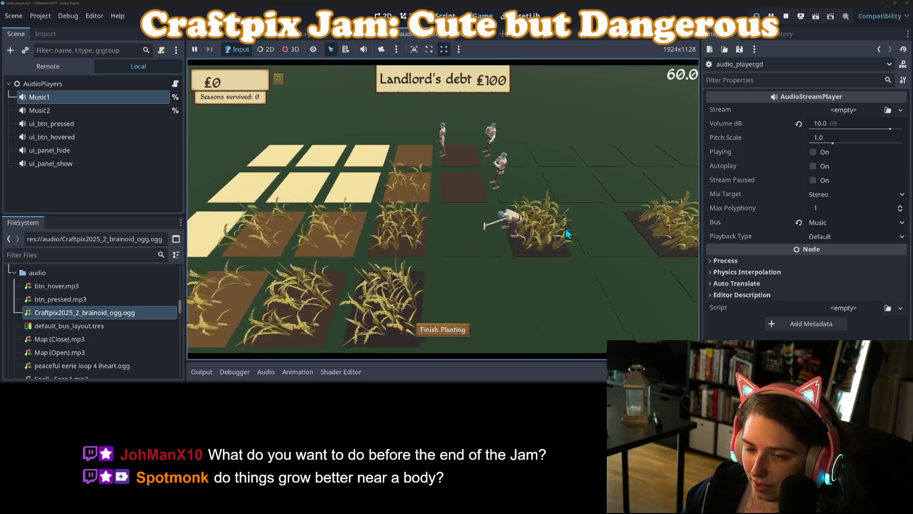
key("a")
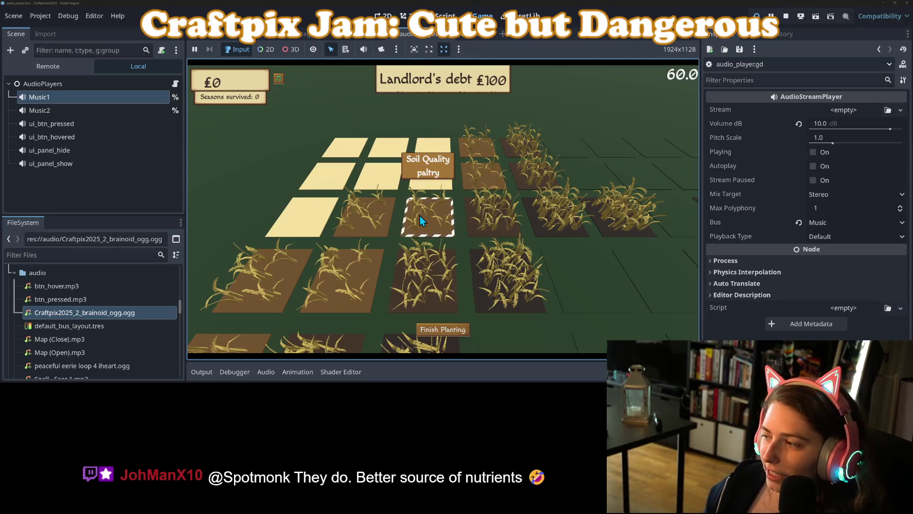
Move the camera to an enriched empty patch, then plow and plant it.
key("s")
key("d")
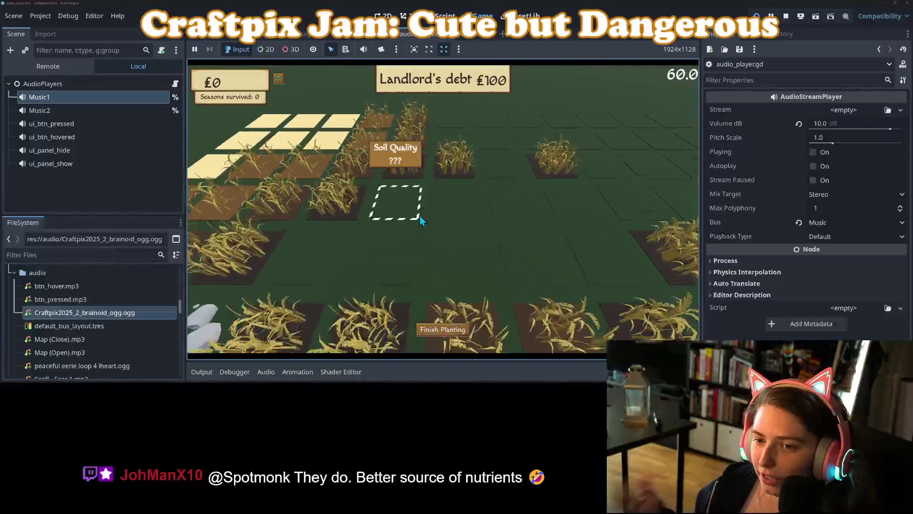
key("w")
key("a")
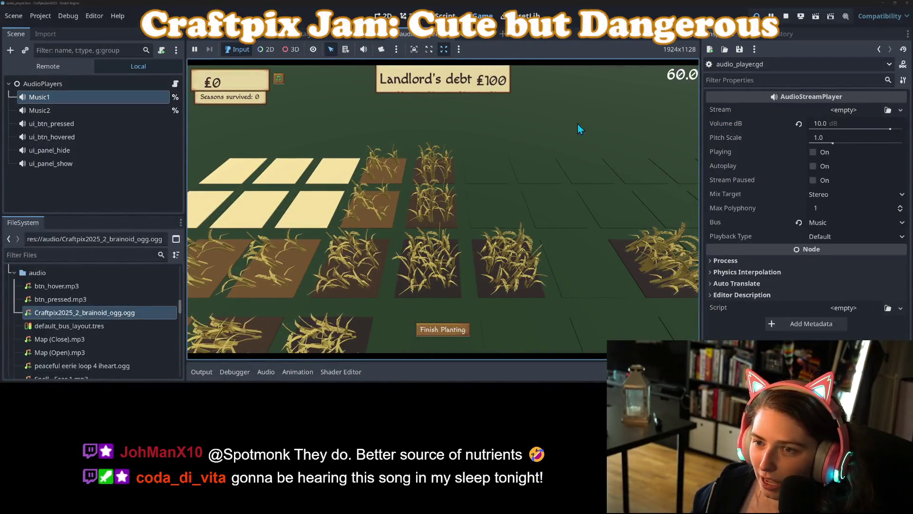
key("s")
key("a")
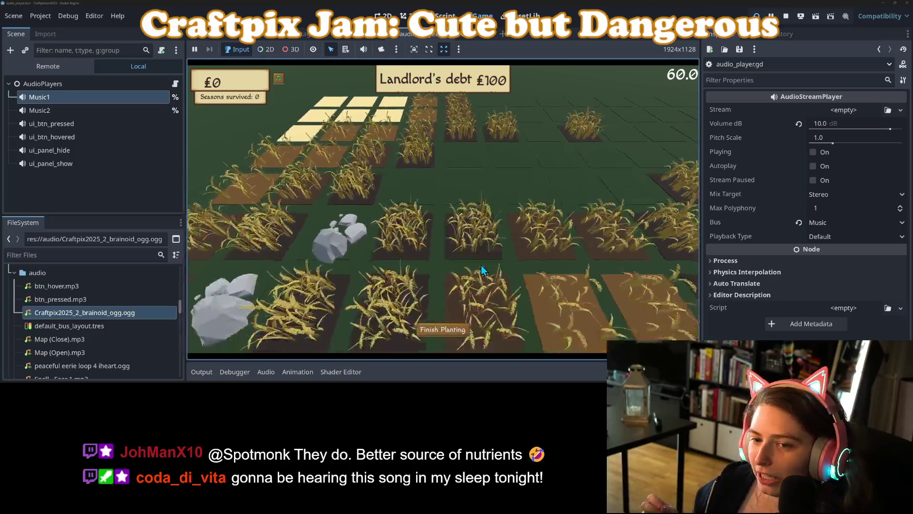
key("w")
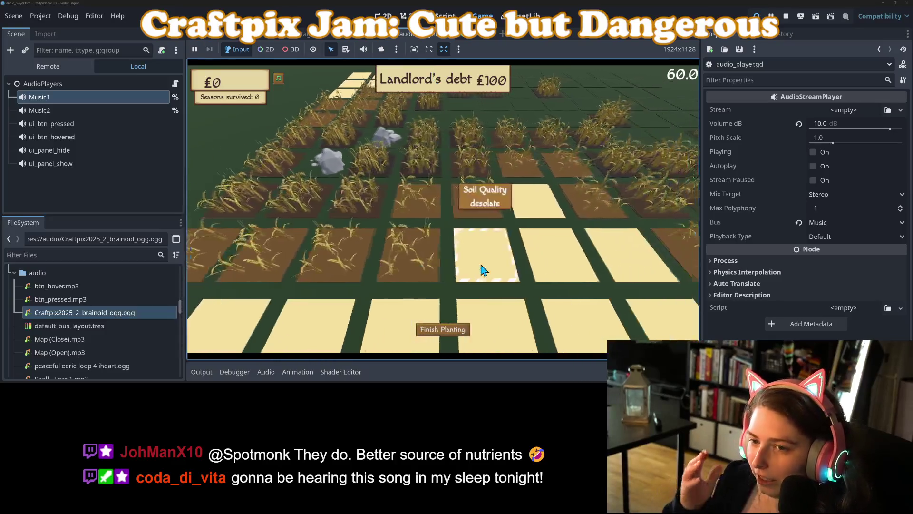
key("s")
key("d")
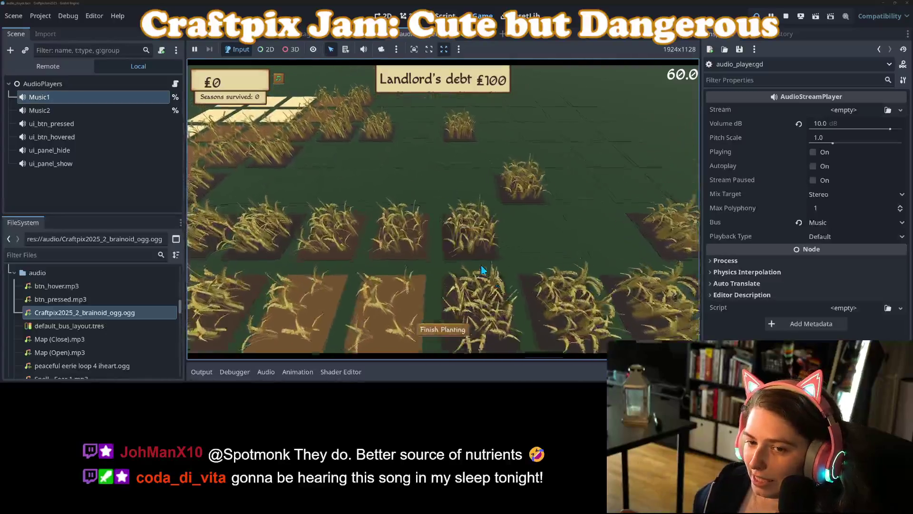
key("w")
key("a")
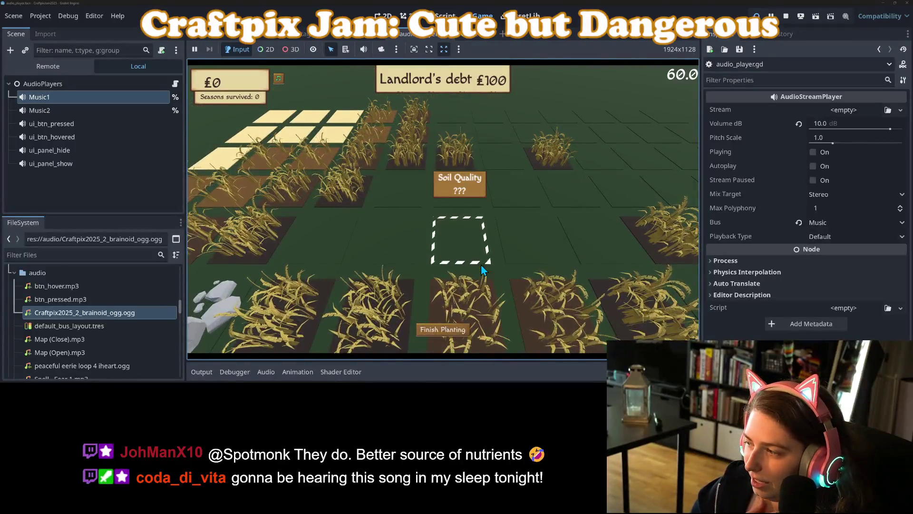
key("s")
key("a")
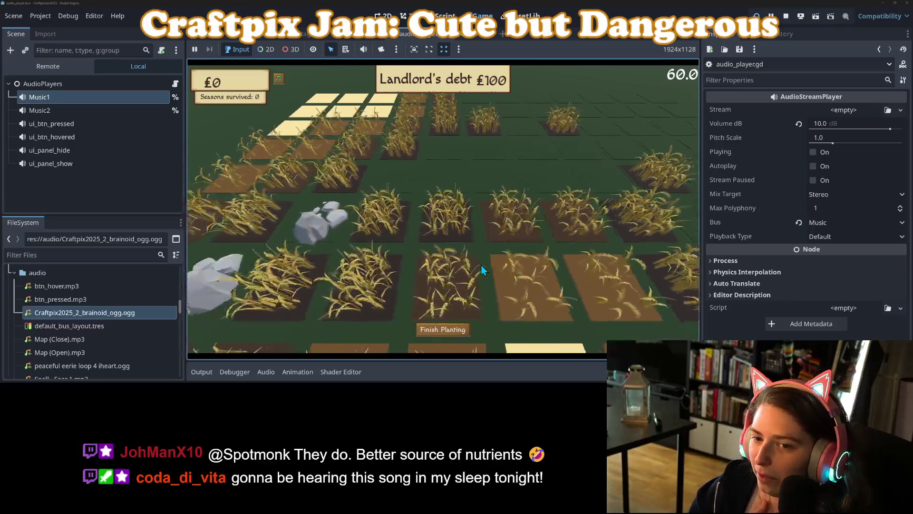
key("w")
key("d")
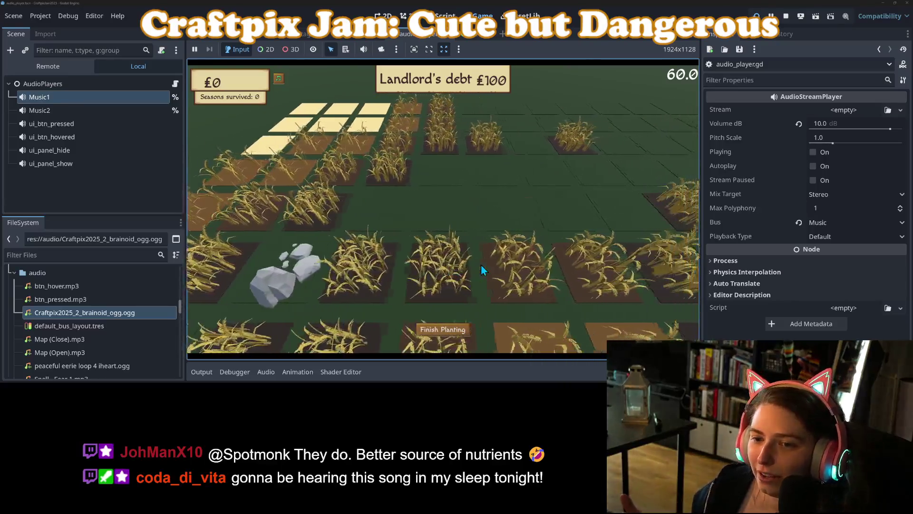
key("w")
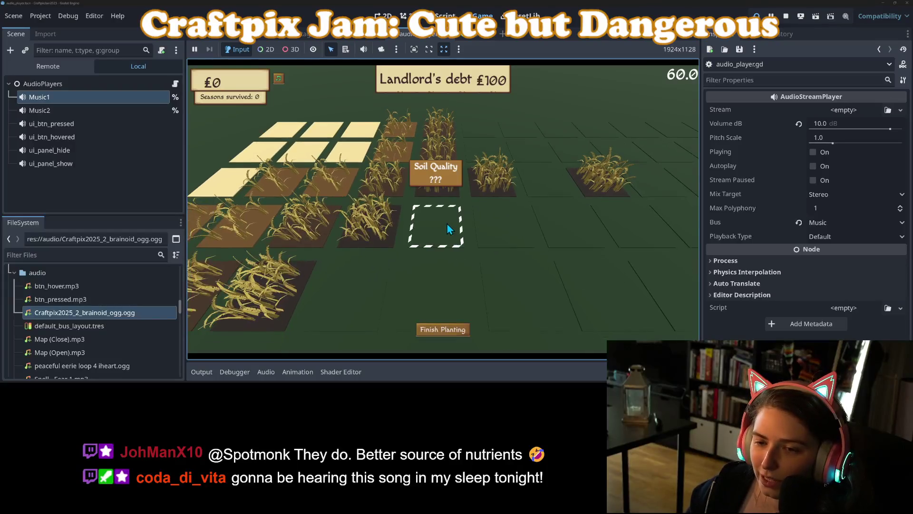
key("s")
key("d")
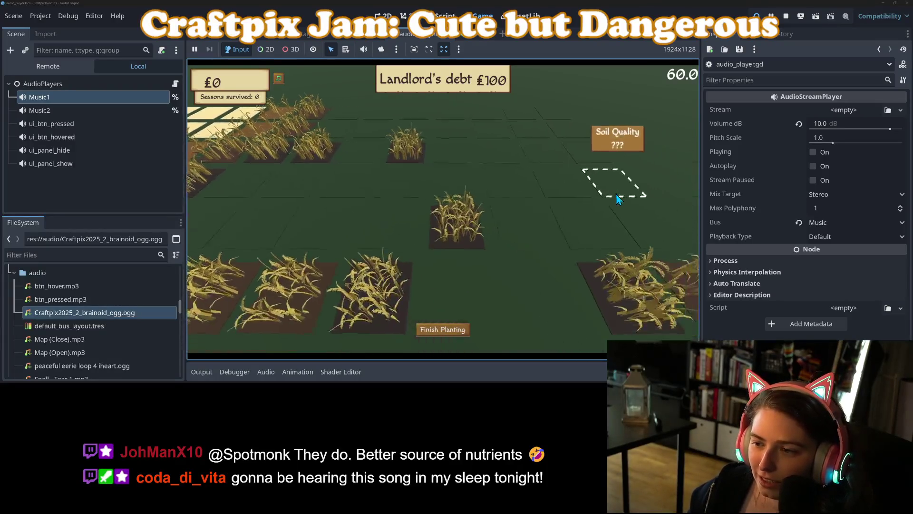
key("w")
key("d")
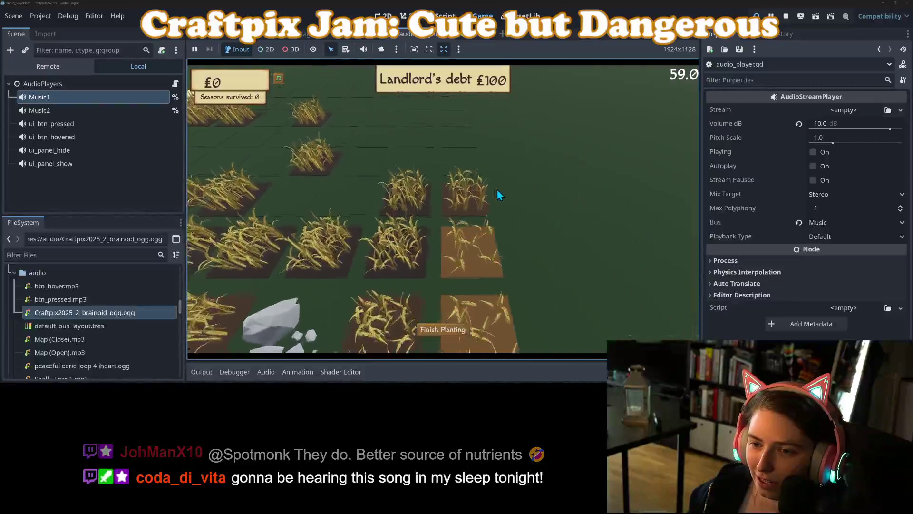
key("w")
key("d")
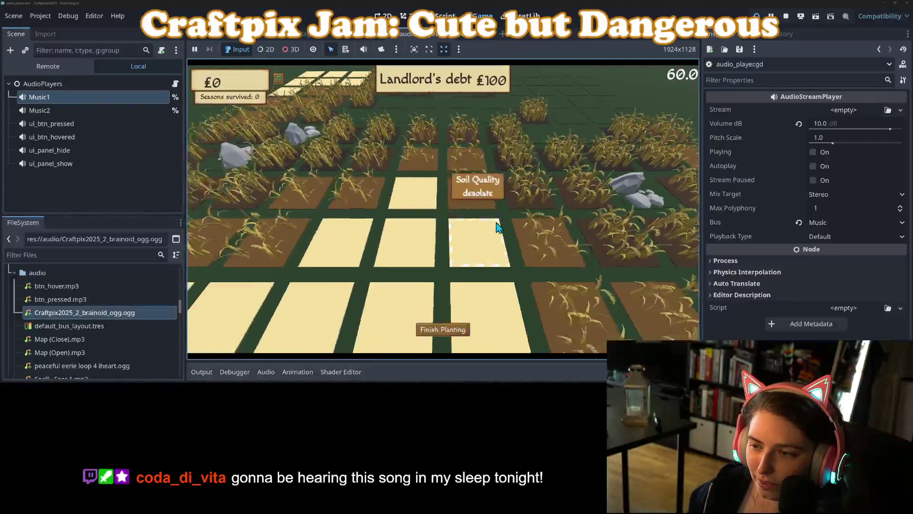
key("s")
key("d")
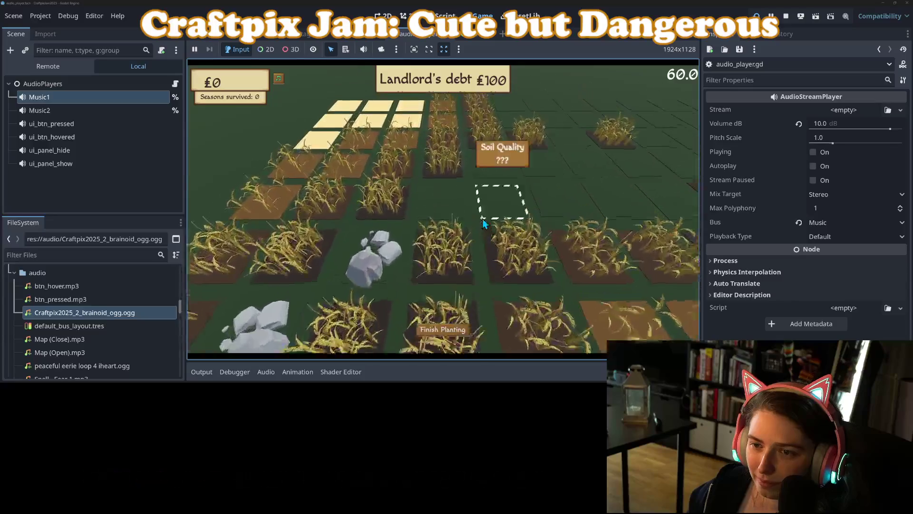
key("w")
key("d")
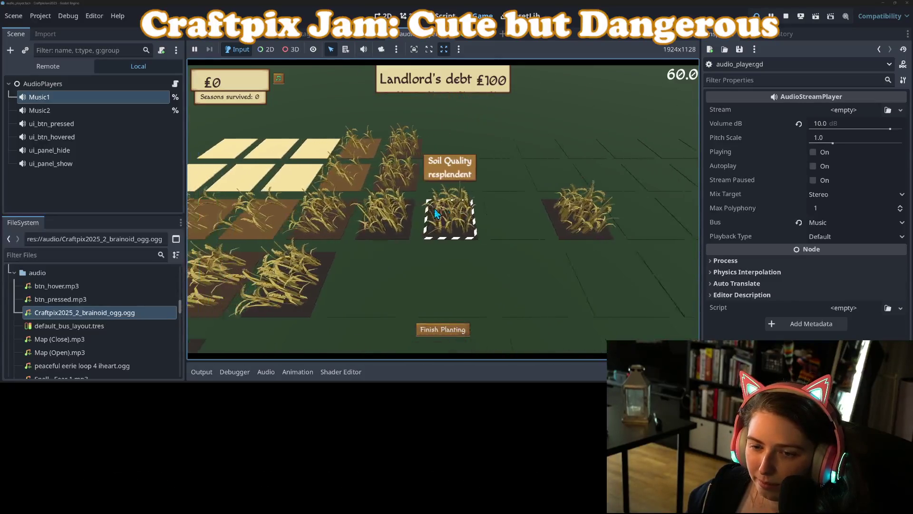
key("s")
key("a")
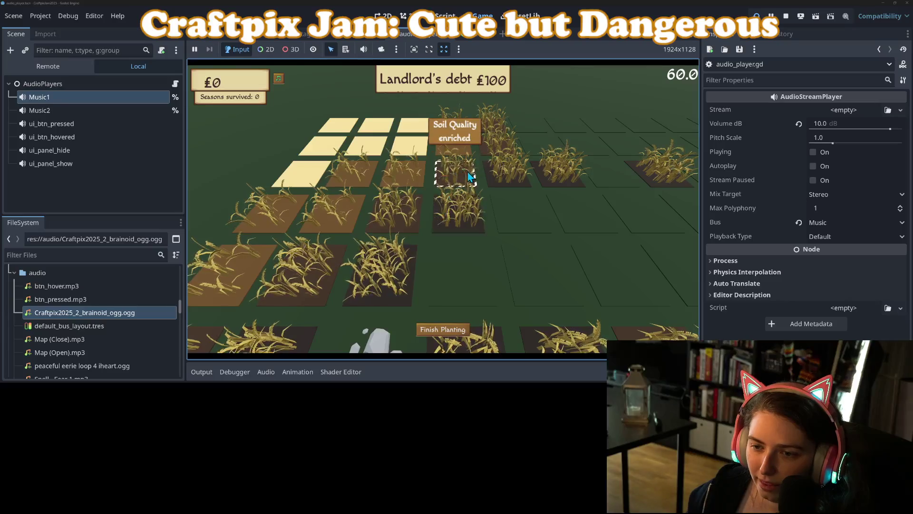
left_click(507, 208)
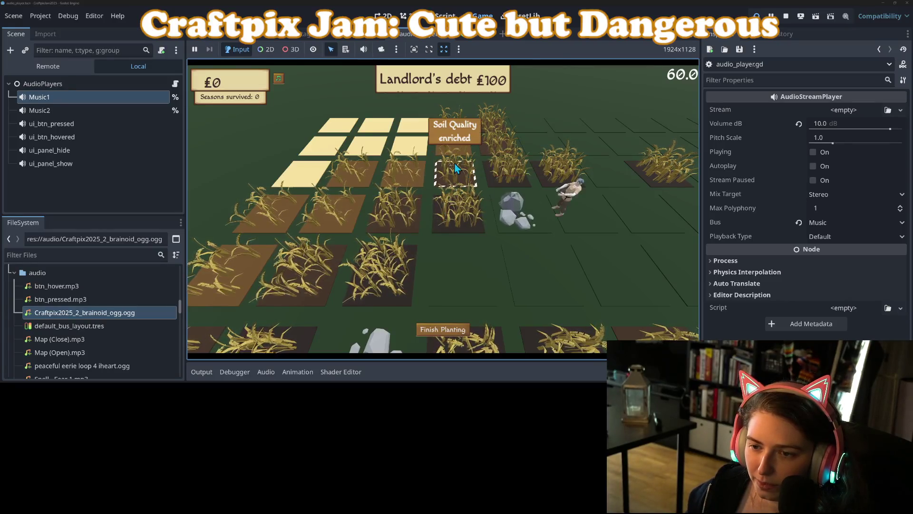
Pan across the field to check the remaining patches.
key("d")
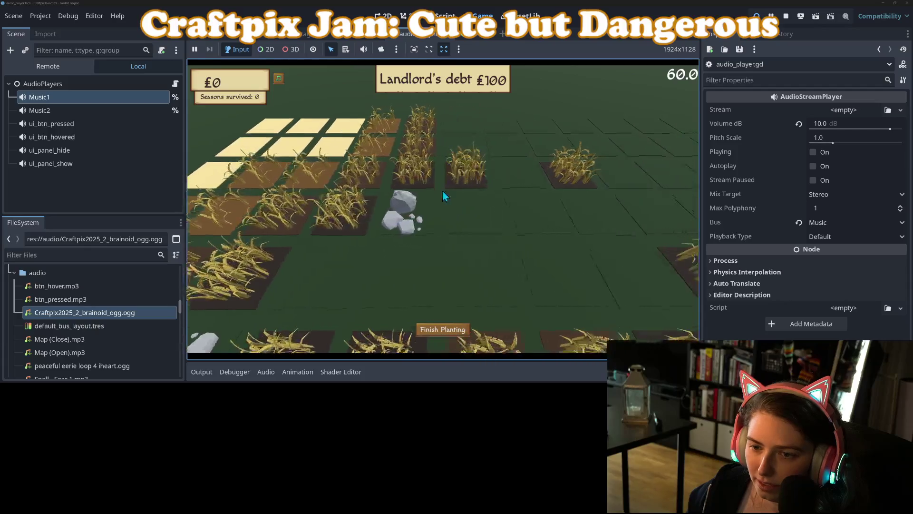
key("s")
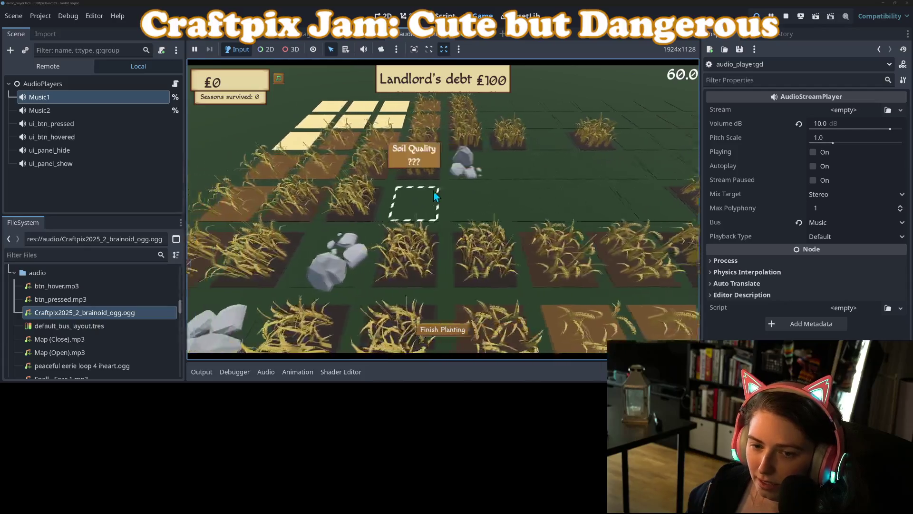
key("a")
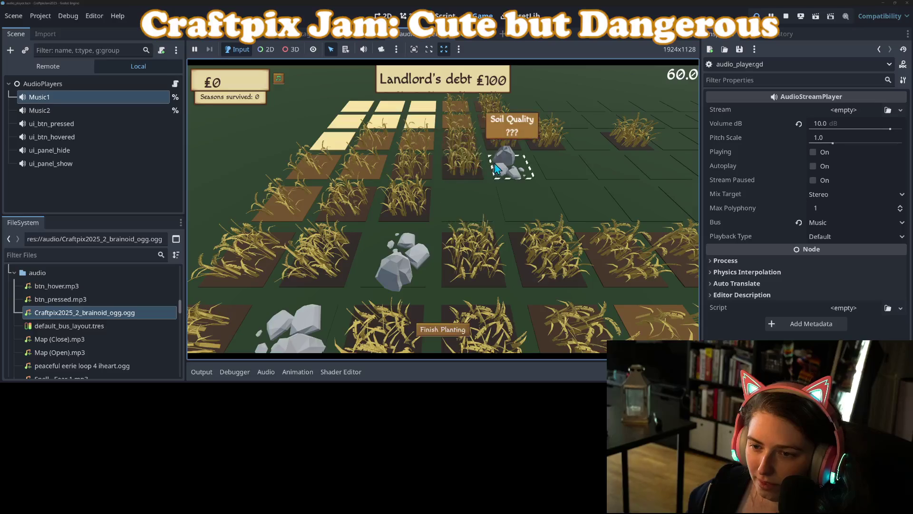
key("w")
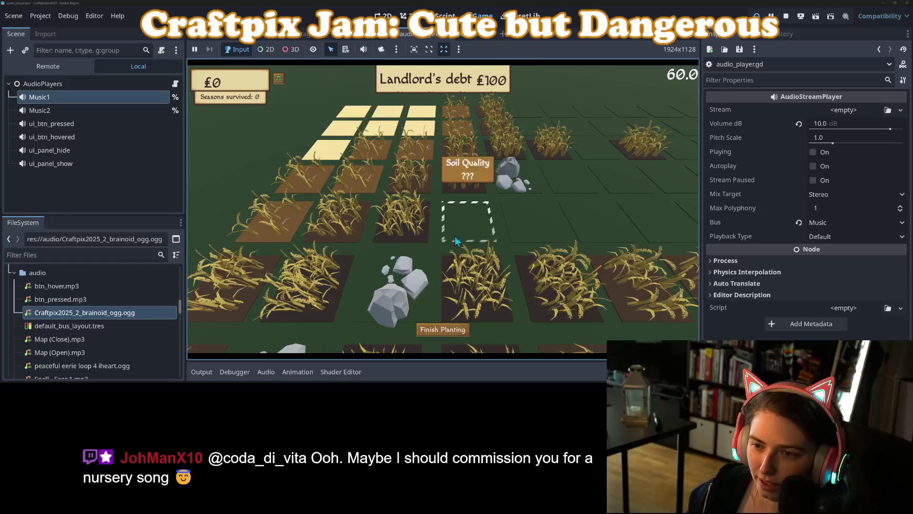
key("w")
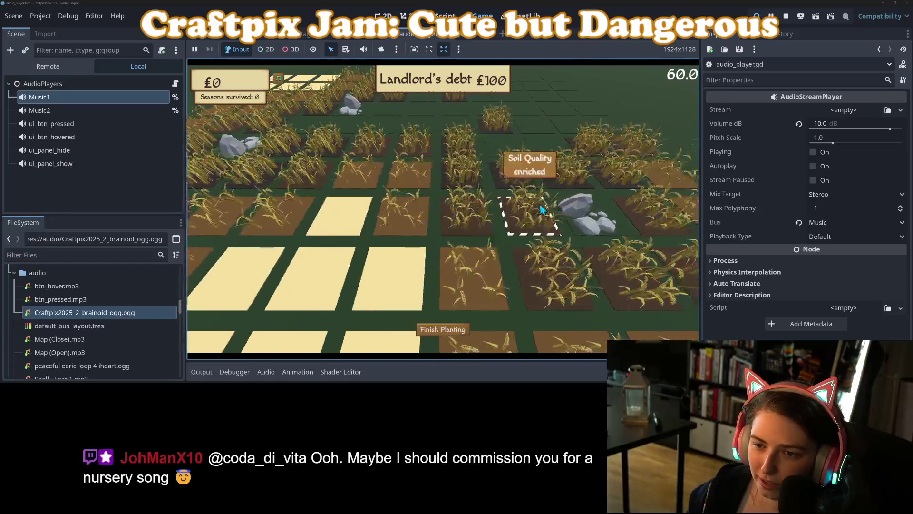
Finish planting so the season harvests £135 against the £120 debt, then restart the game.
key("s")
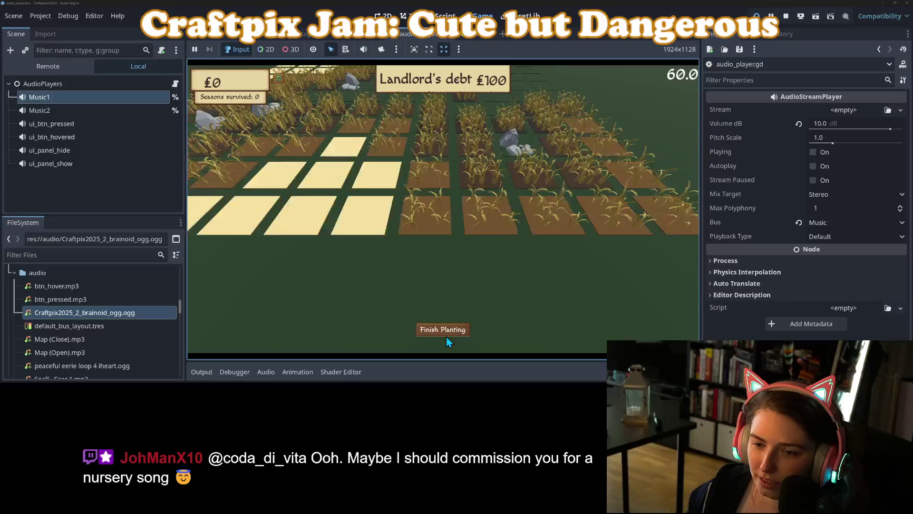
key("a")
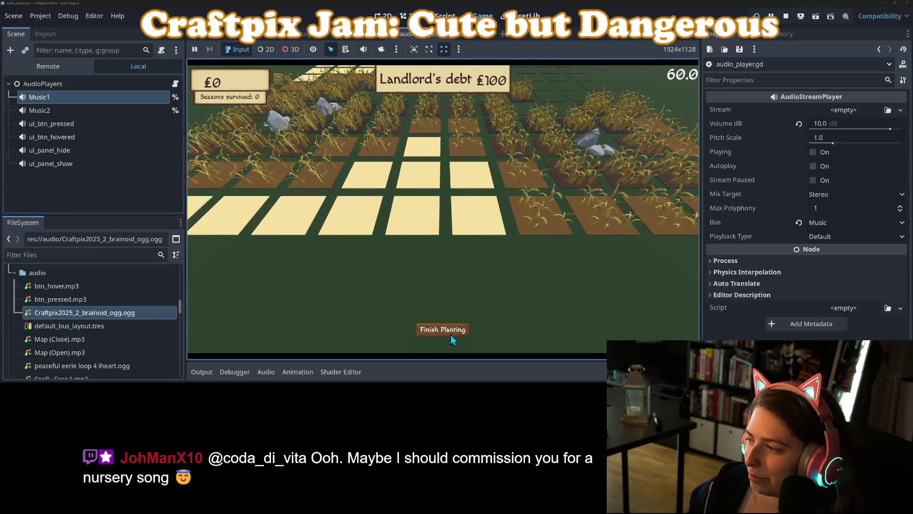
left_click(450, 334)
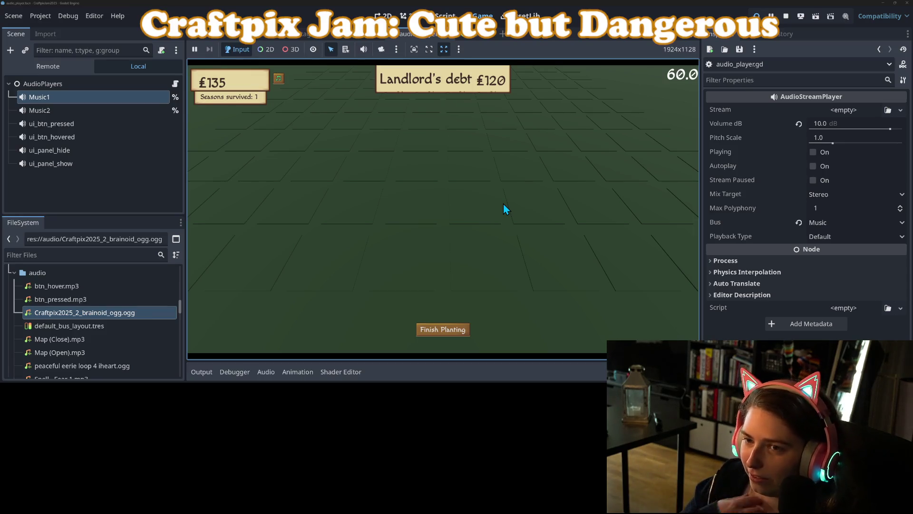
left_click(756, 16)
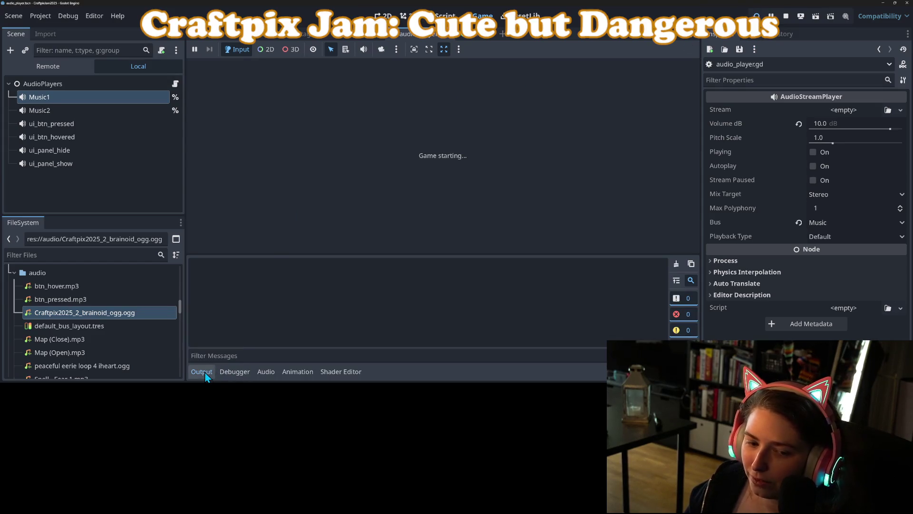
Collapse the Output panel while the game loads to its Play/Credits main menu, then stop it.
left_click(203, 372)
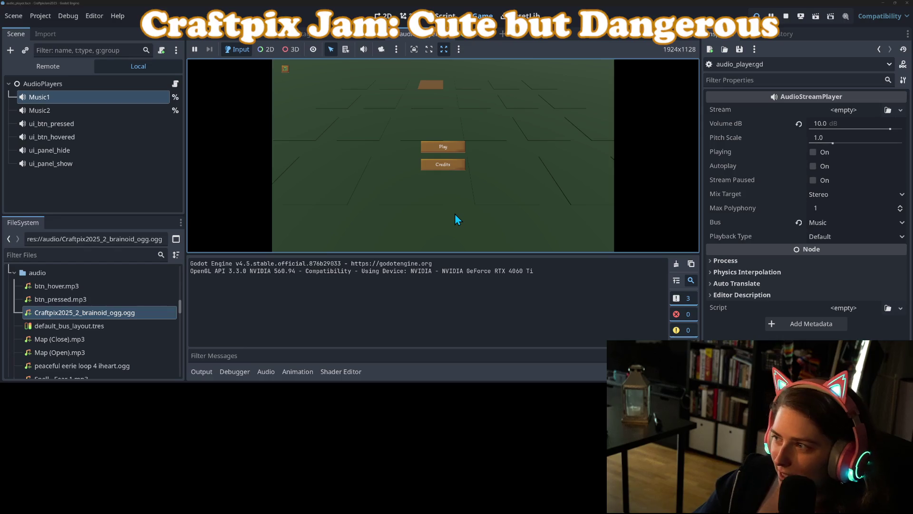
left_click(203, 370)
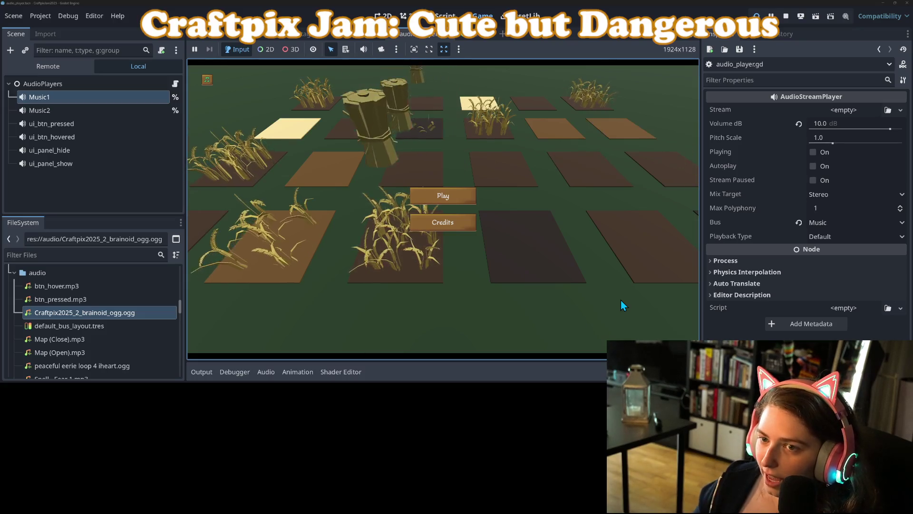
left_click(787, 10)
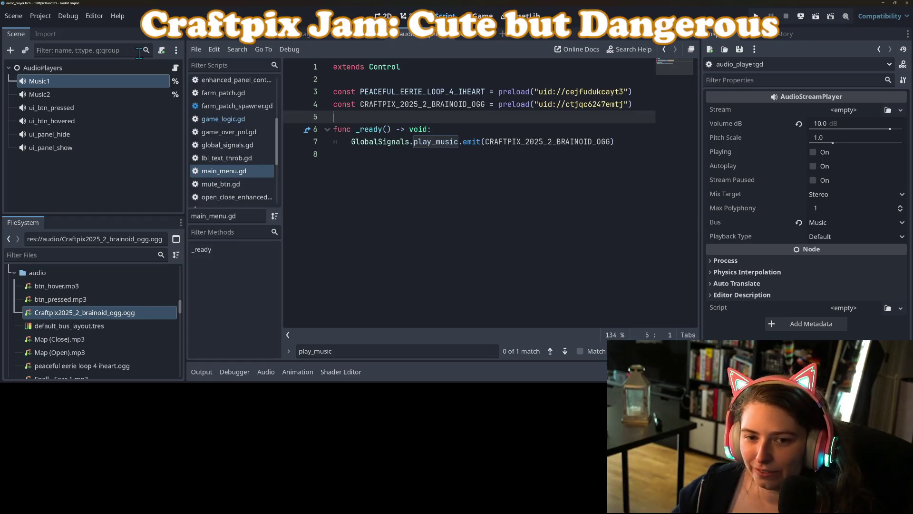
Open farm_patch_spawner.gd, review its patch_interacted signal, and close the play_music search.
scroll(238, 129, "up", 1)
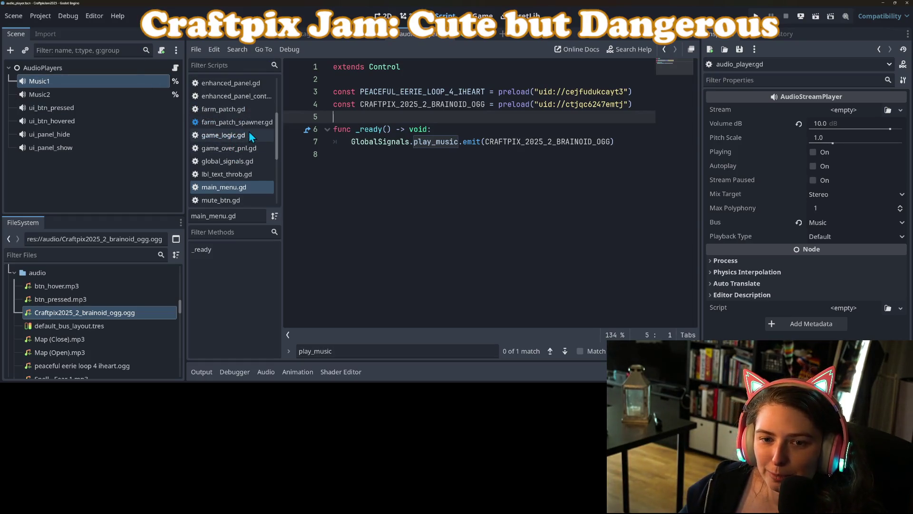
left_click(252, 124)
scroll(605, 192, "up", 9)
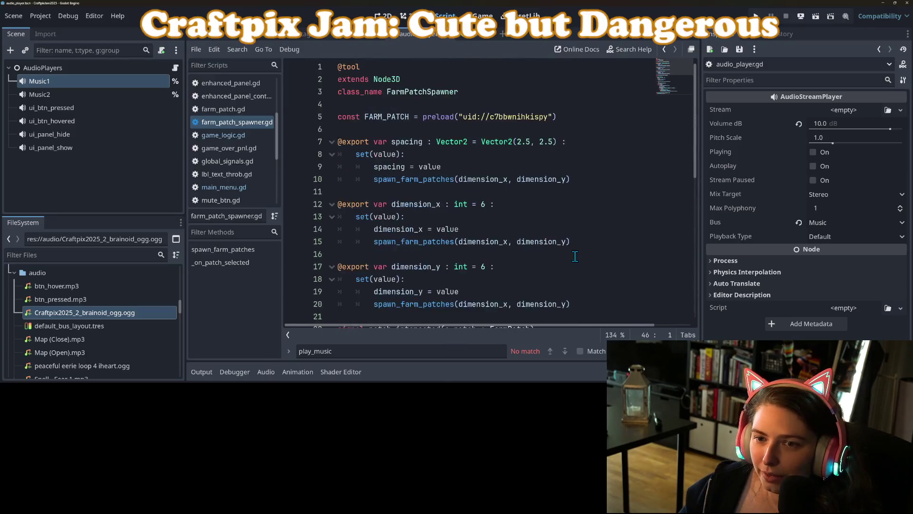
scroll(453, 225, "down", 5)
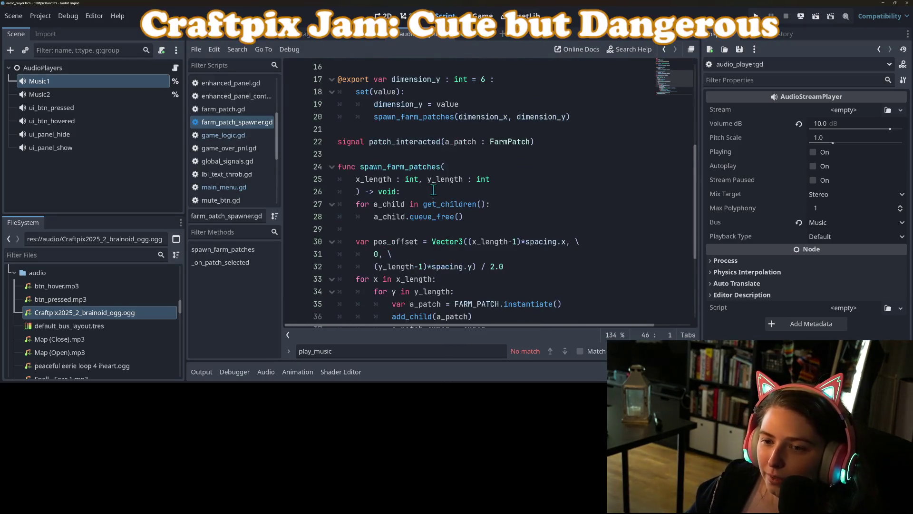
left_click(416, 141)
scroll(416, 143, "up", 5)
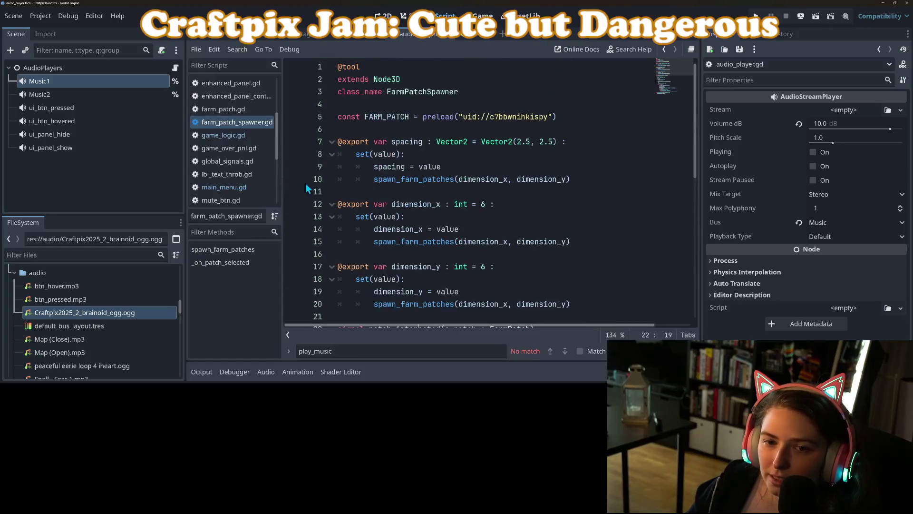
scroll(457, 192, "down", 6)
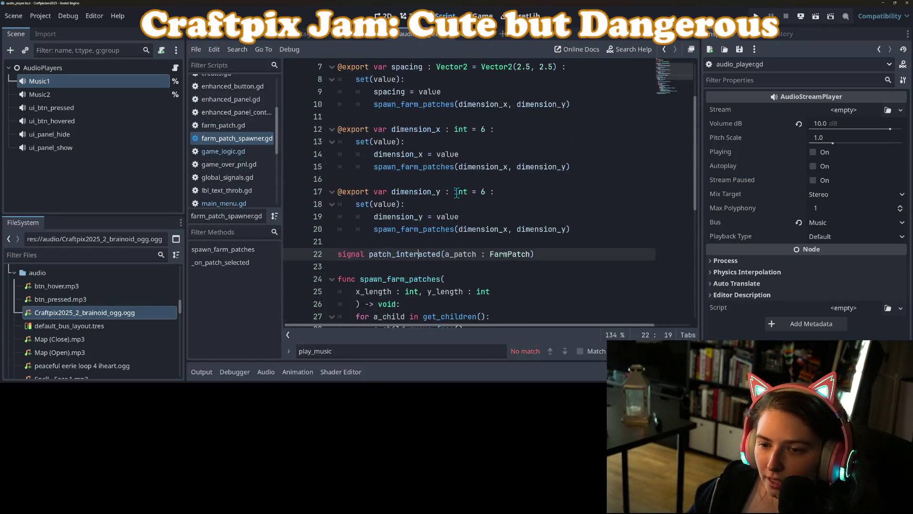
scroll(457, 192, "down", 3)
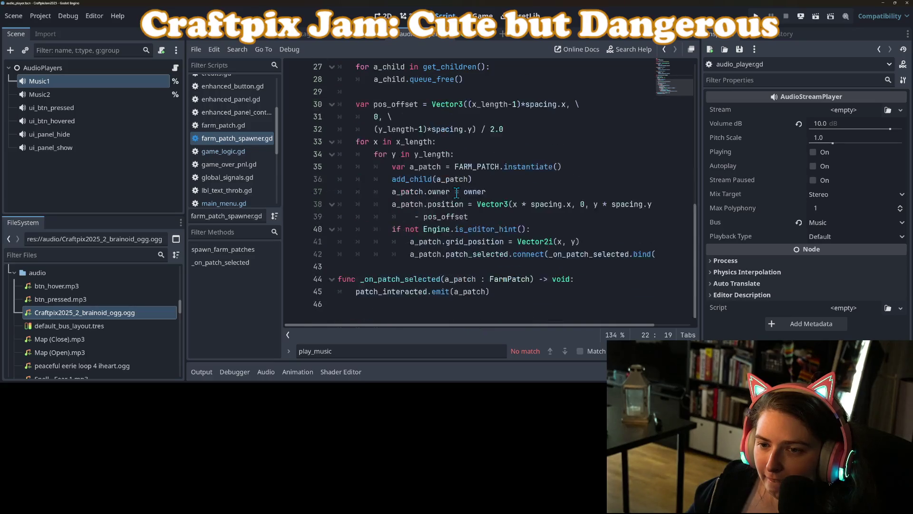
key("Escape")
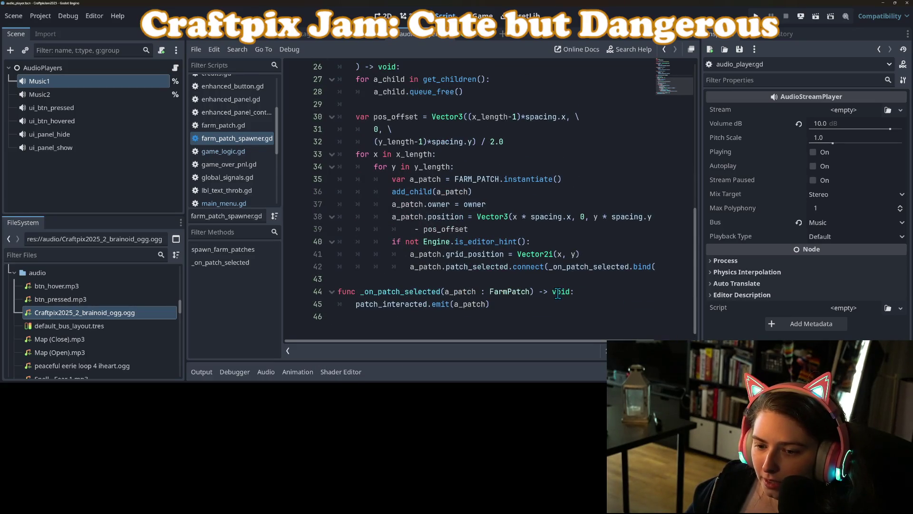
Inspect the _on_patch_selected function, then switch to game_logic.gd.
double_click(425, 292)
scroll(430, 294, "up", 5)
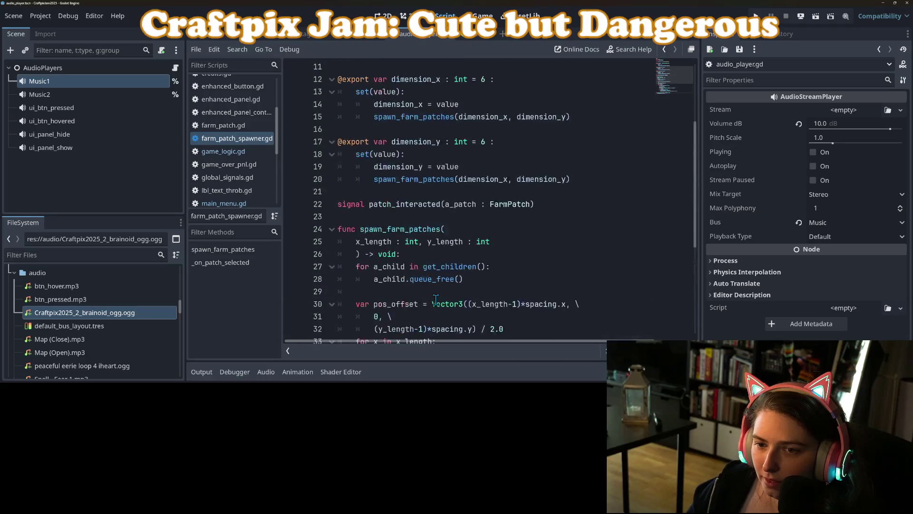
scroll(402, 261, "up", 1)
scroll(397, 259, "down", 6)
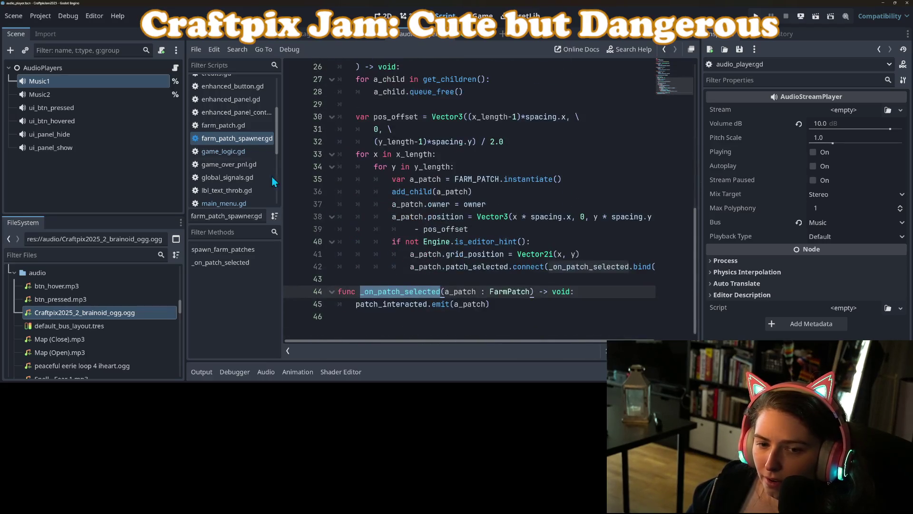
left_click(223, 151)
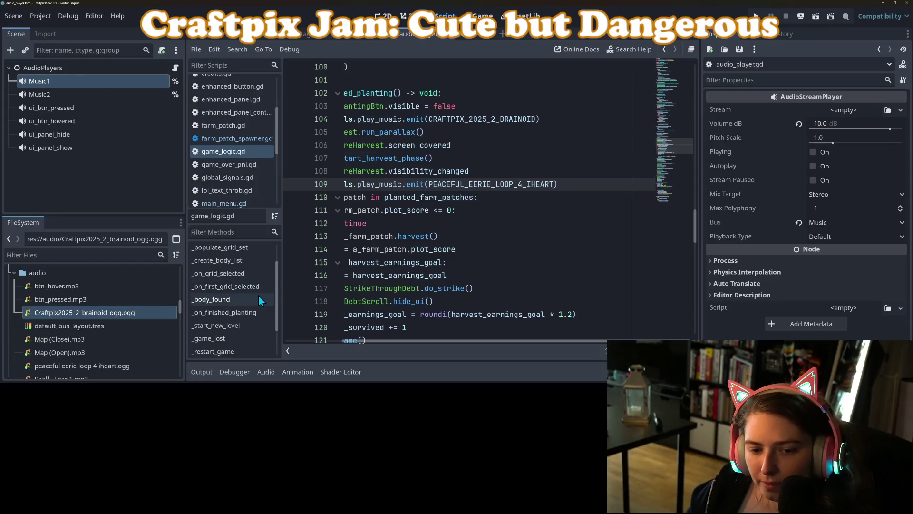
Read through _on_first_grid_selected and the surrounding grid-selection code, then switch to GitHub Desktop.
left_click(259, 290)
scroll(467, 302, "up", 5)
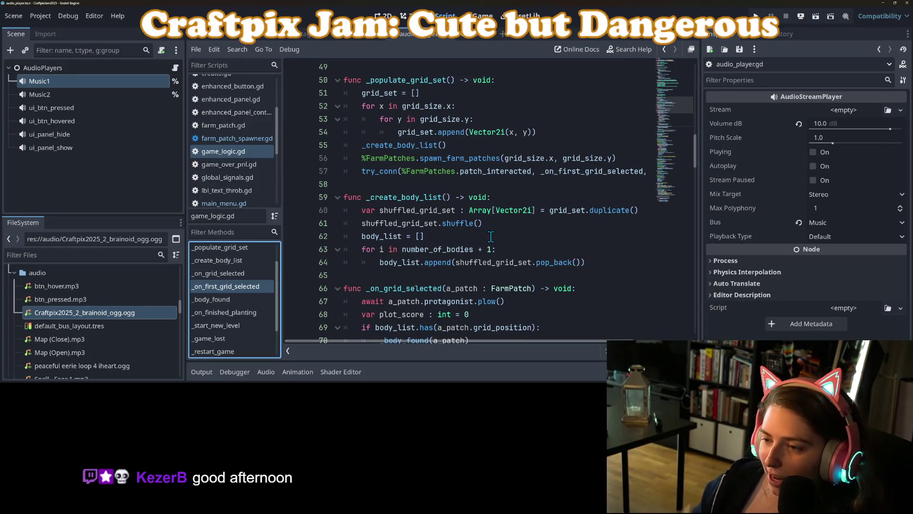
scroll(495, 251, "down", 2)
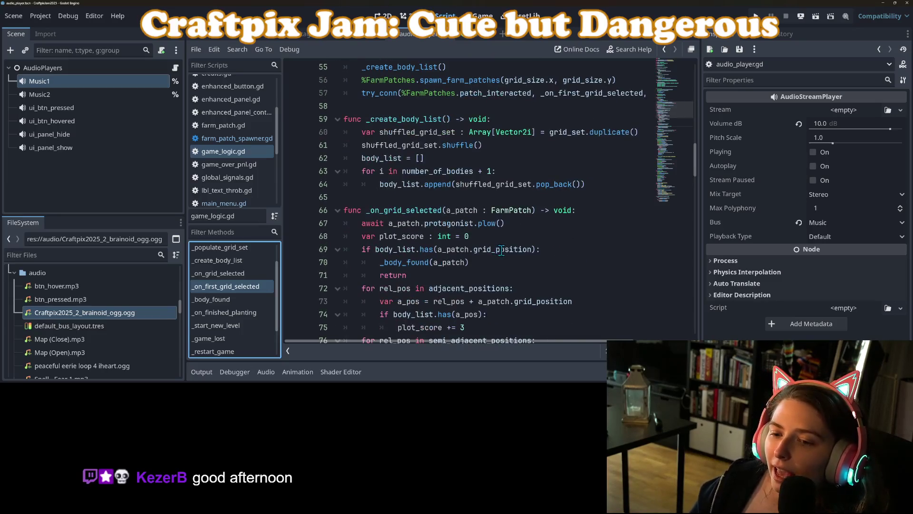
scroll(556, 269, "down", 8)
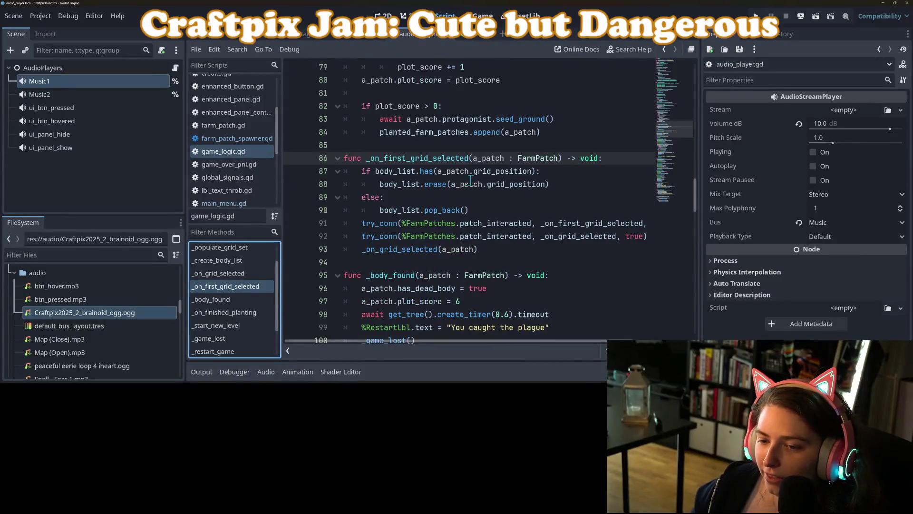
mouse_move(515, 179)
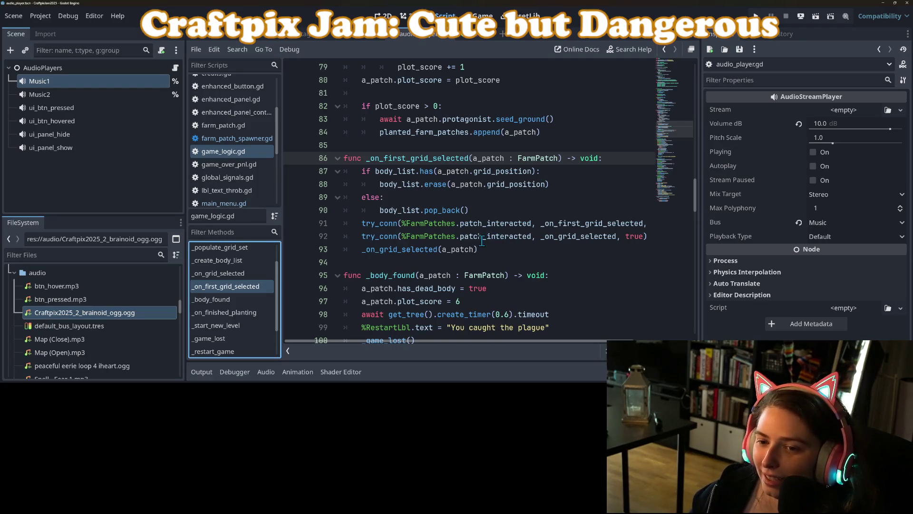
scroll(482, 241, "up", 3)
scroll(482, 241, "up", 2)
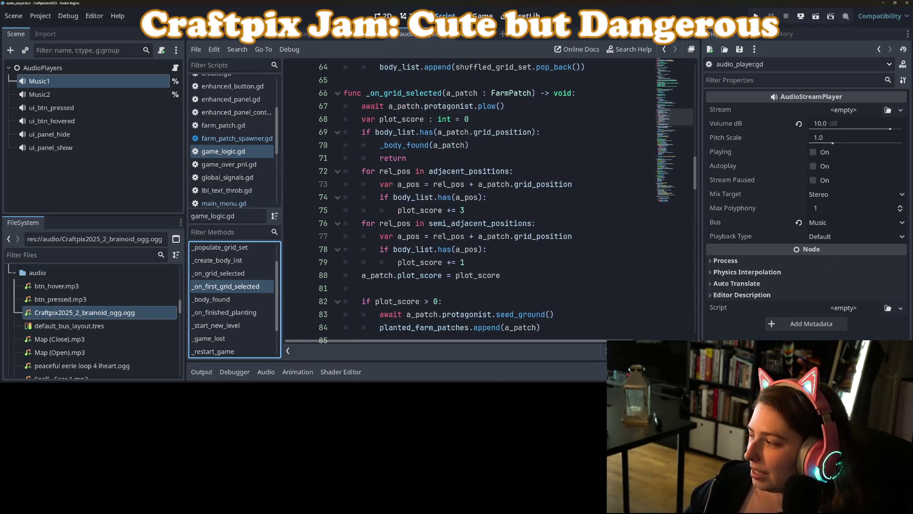
key("alt+Tab")
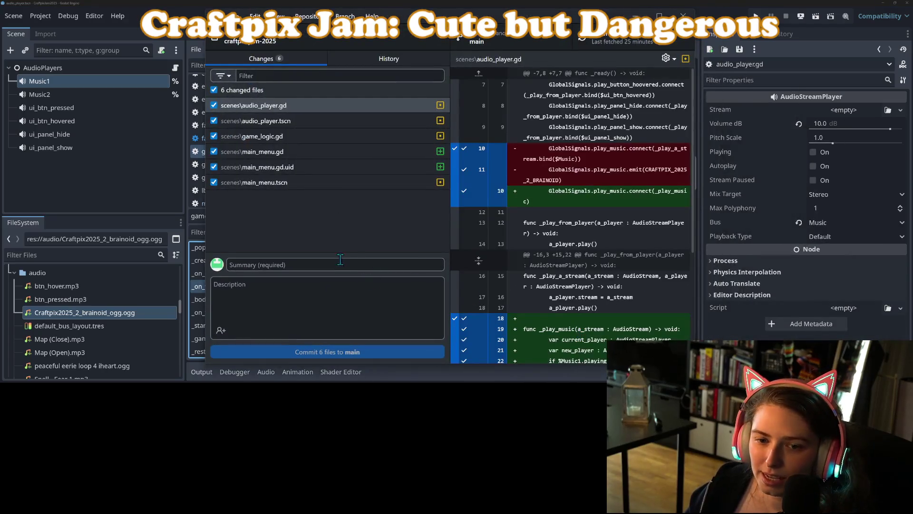
Commit all six files to main as 'adds transition between two songs with fade' and close GitHub Desktop.
left_click(338, 261)
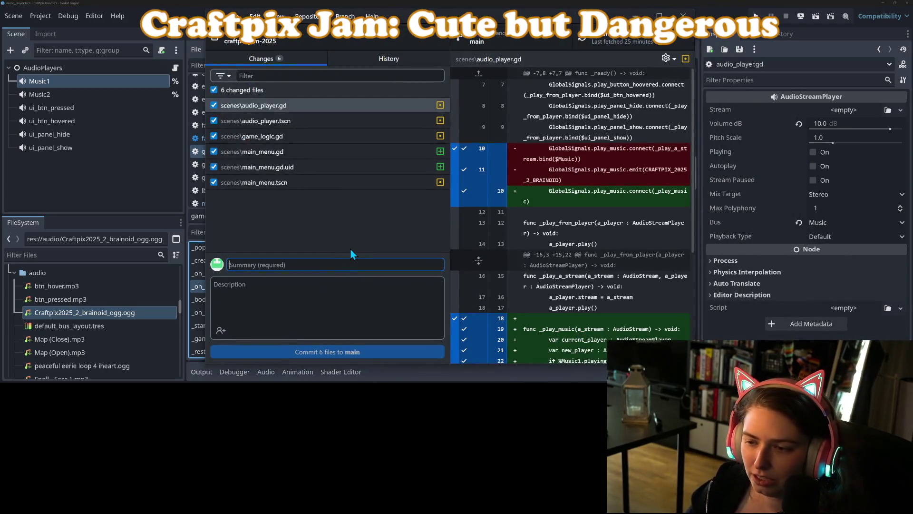
type("adds tran")
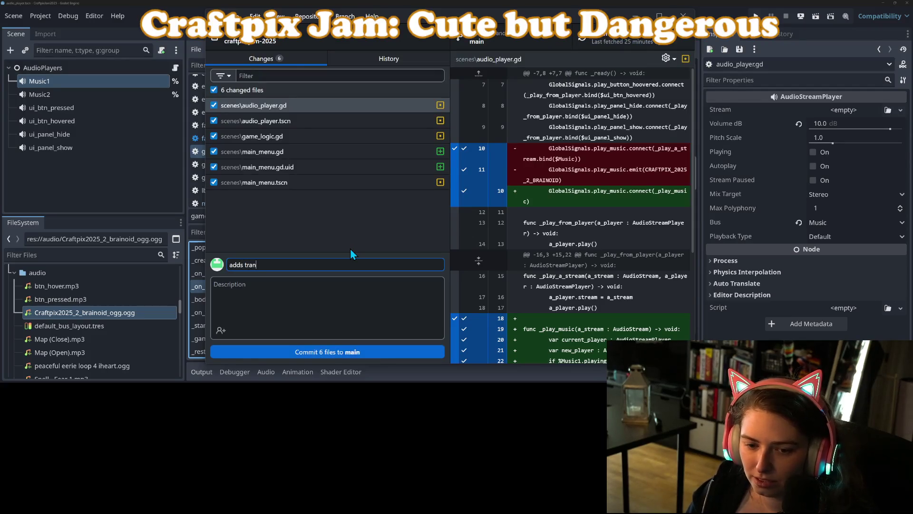
type("sition between ")
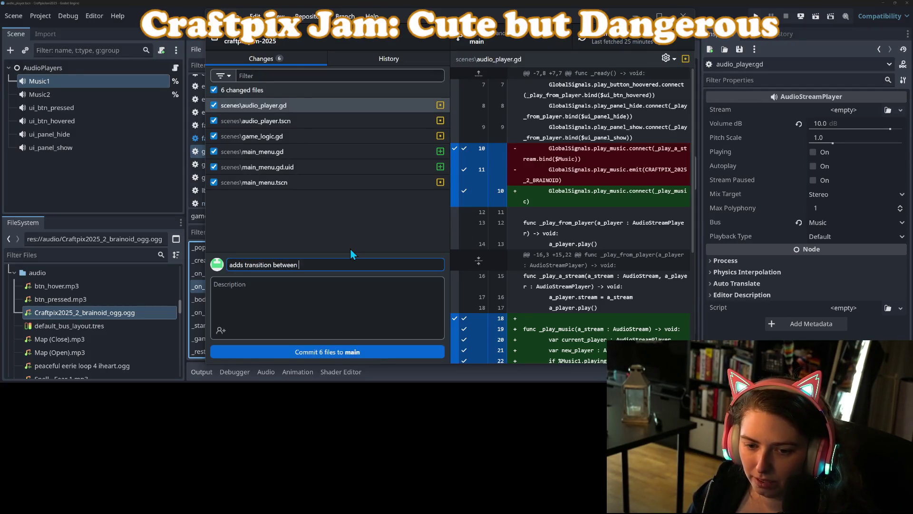
type("two songs")
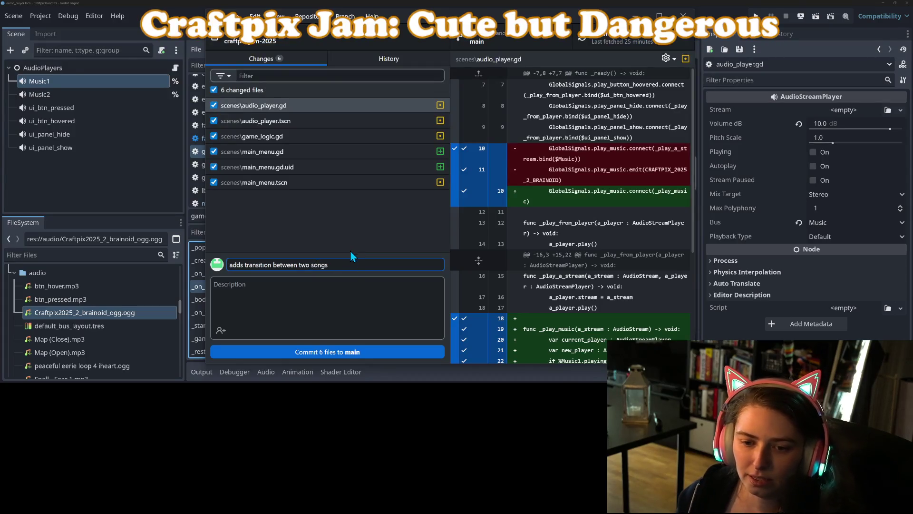
type(" with fade")
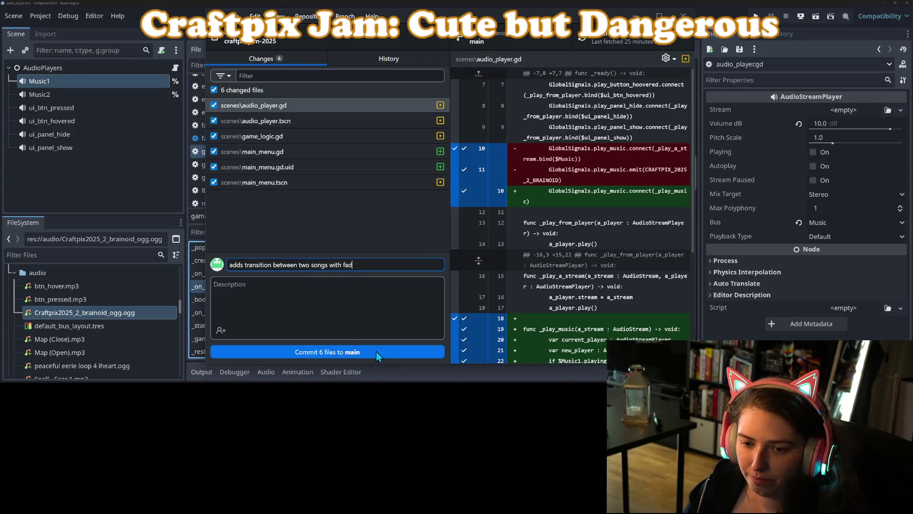
left_click(376, 352)
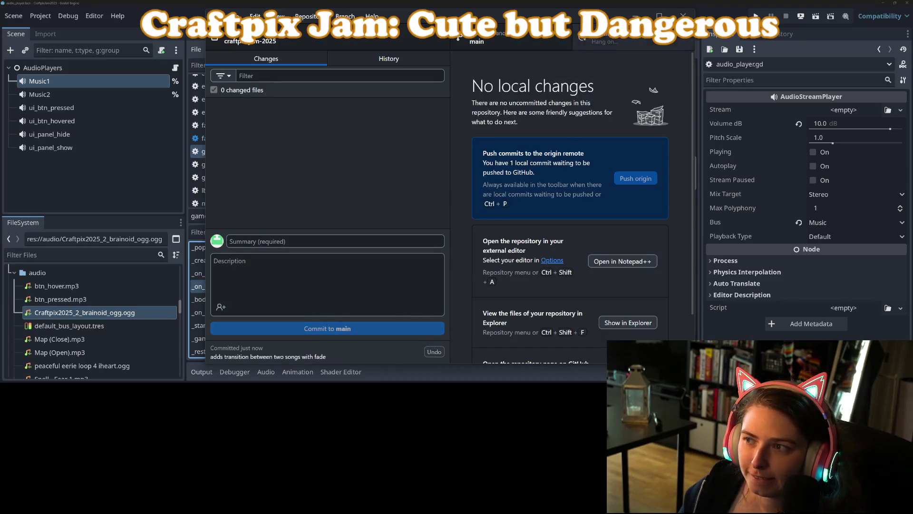
left_click(379, 40)
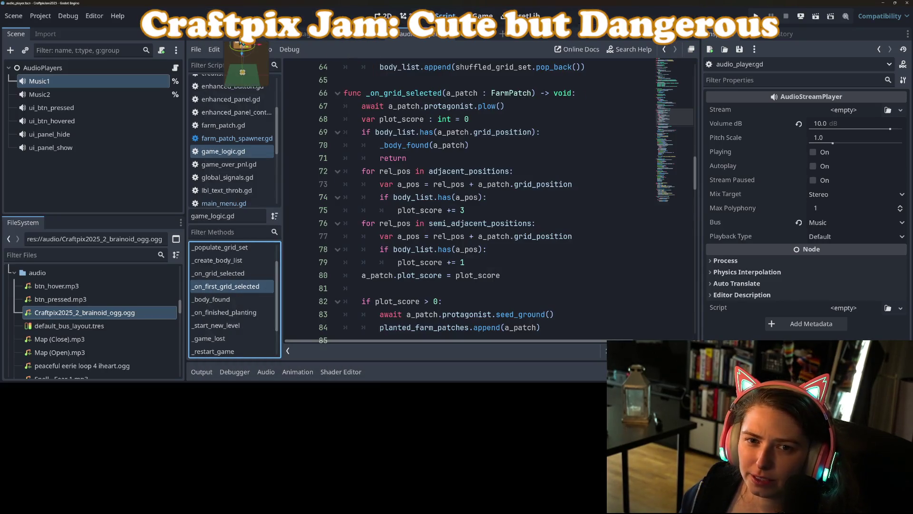
Open main_menu.tscn and select the AutoFarm node under Env > FarmPatch.
left_click(378, 38)
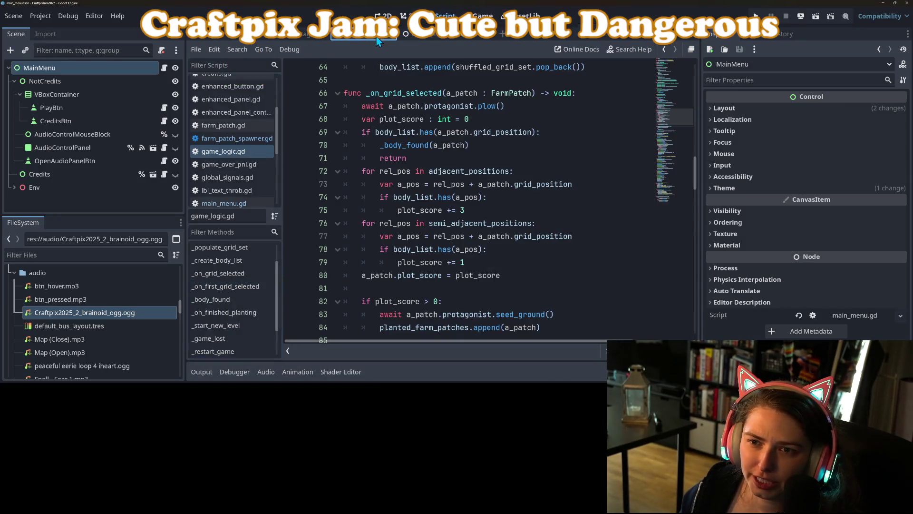
left_click(16, 189)
scroll(96, 173, "down", 3)
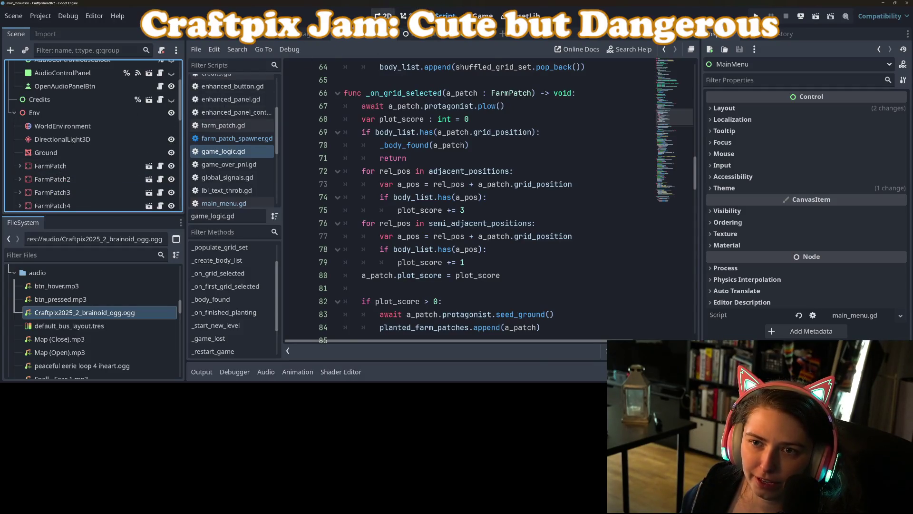
left_click(383, 16)
scroll(95, 157, "down", 2)
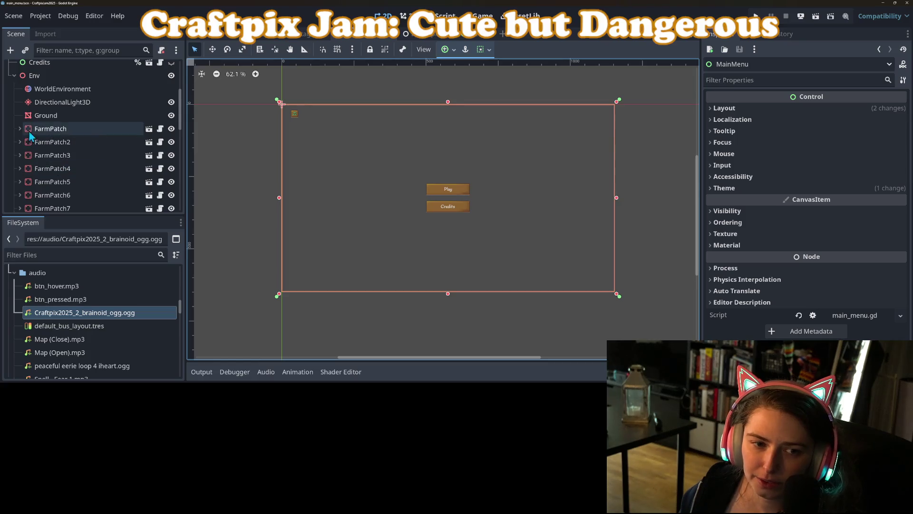
left_click(19, 129)
left_click(52, 142)
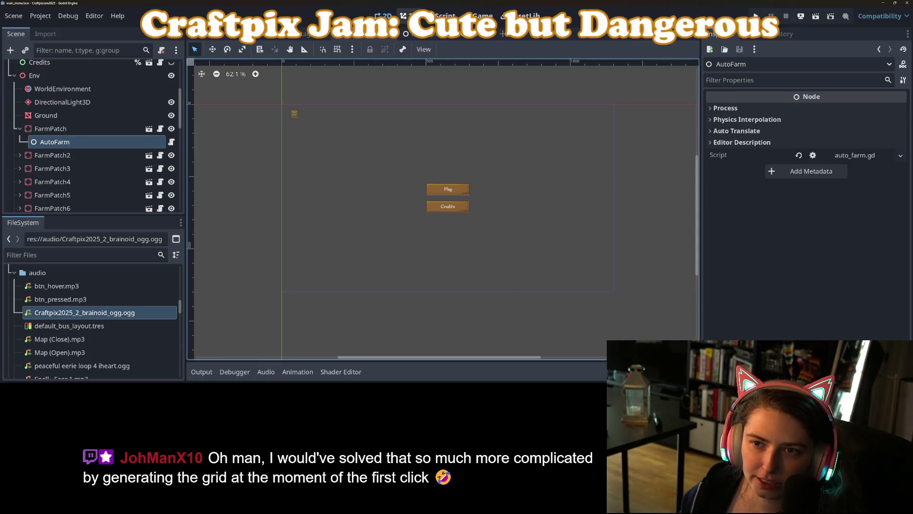
View the farm grid in 3D perspective and open AutoFarm's auto_farm.gd script.
left_click(407, 17)
scroll(438, 203, "down", 3)
mouse_move(438, 224)
left_mouse_down()
mouse_move(438, 203)
mouse_move(333, 204)
left_mouse_up()
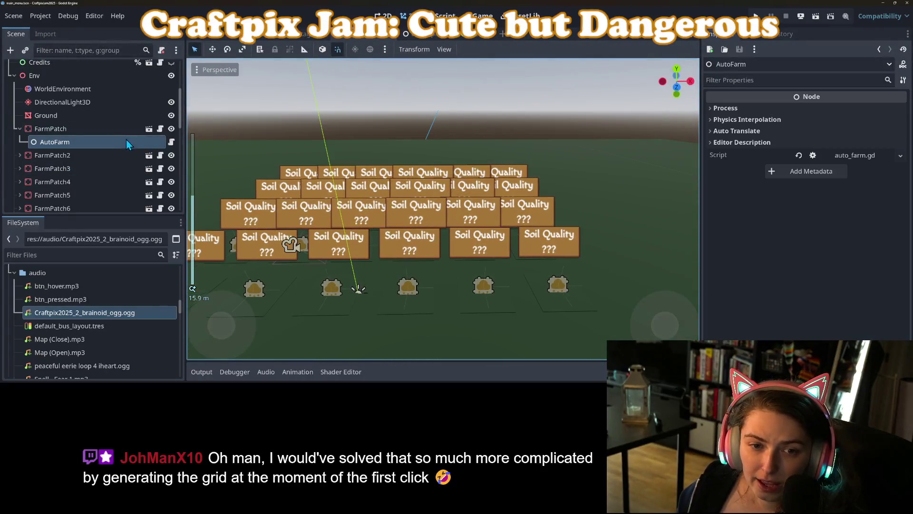
left_click(171, 142)
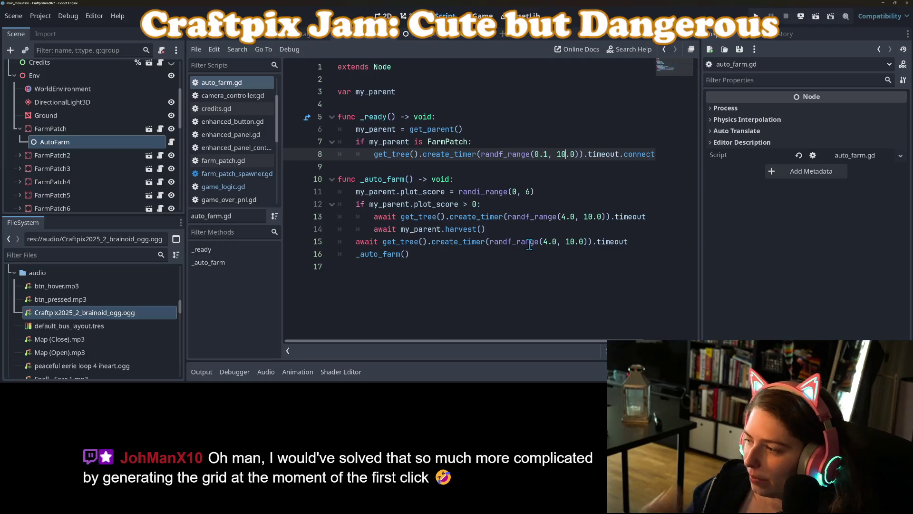
mouse_move(529, 245)
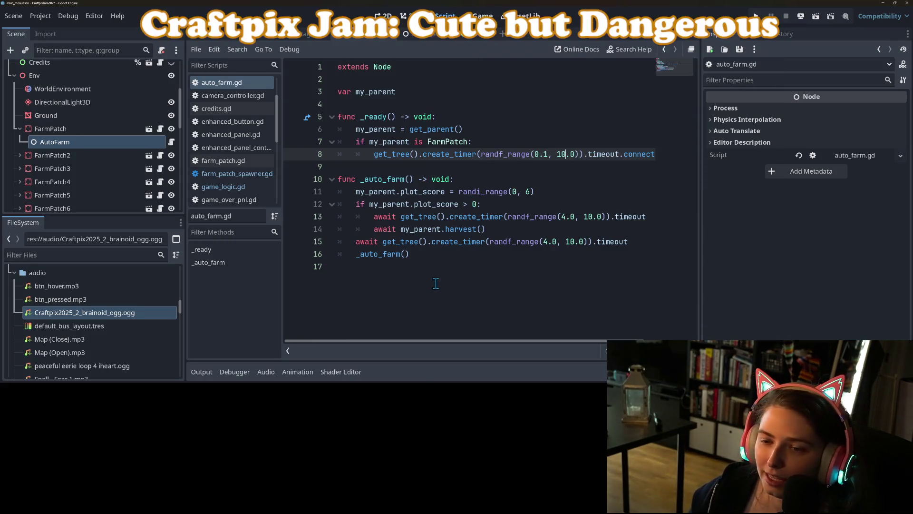
Insert a new line at the top of _auto_farm and begin typing my_parent.fa.
left_click(431, 256)
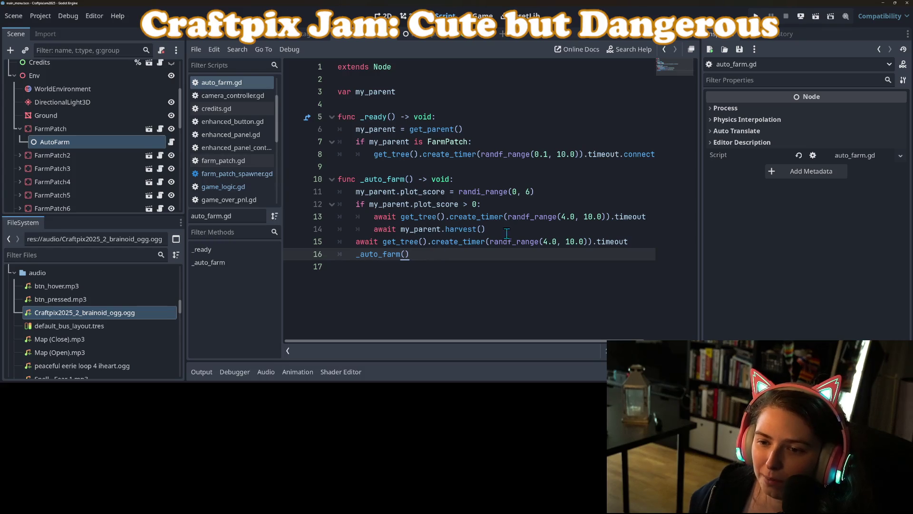
left_click(516, 281)
left_click(417, 219)
left_click(451, 206)
double_click(403, 198)
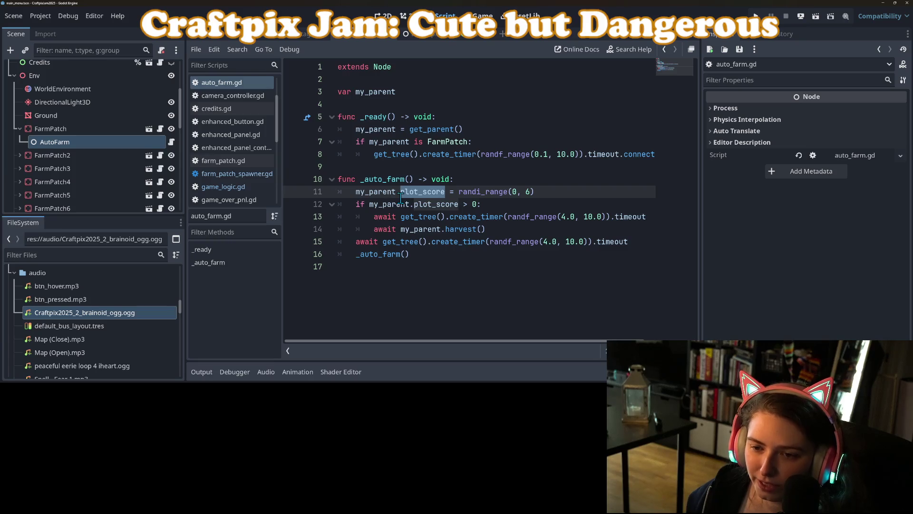
double_click(485, 192)
left_click(520, 192)
left_click(491, 180)
key("Return")
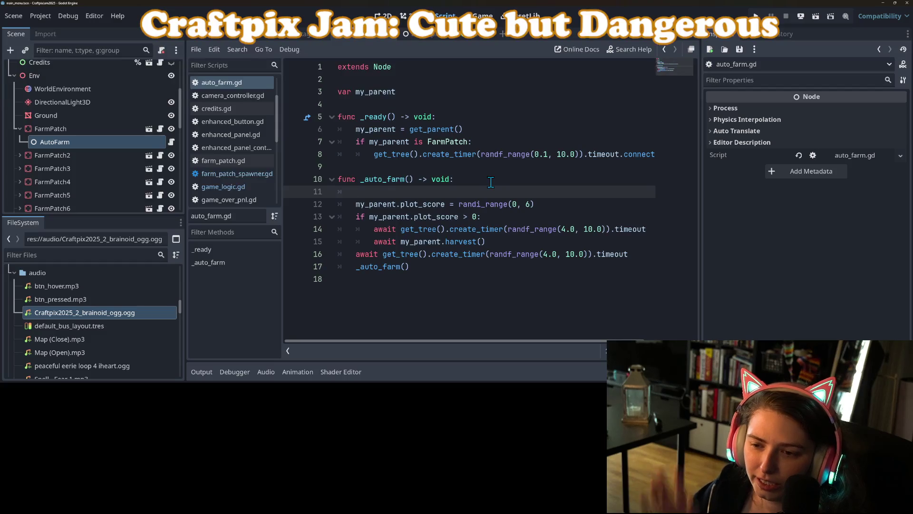
type("my_parent.")
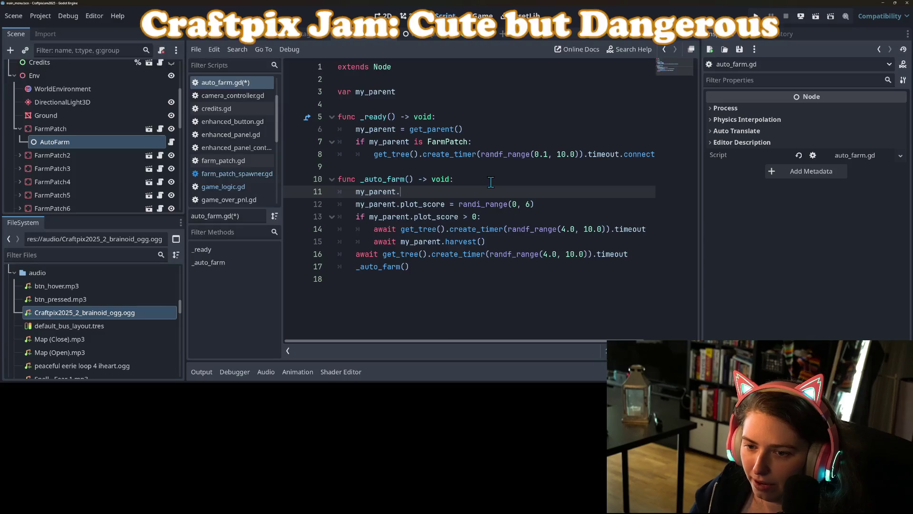
type("fa")
Declare my_parent with the FarmPatch type and save the script.
left_click(402, 90)
type(": F")
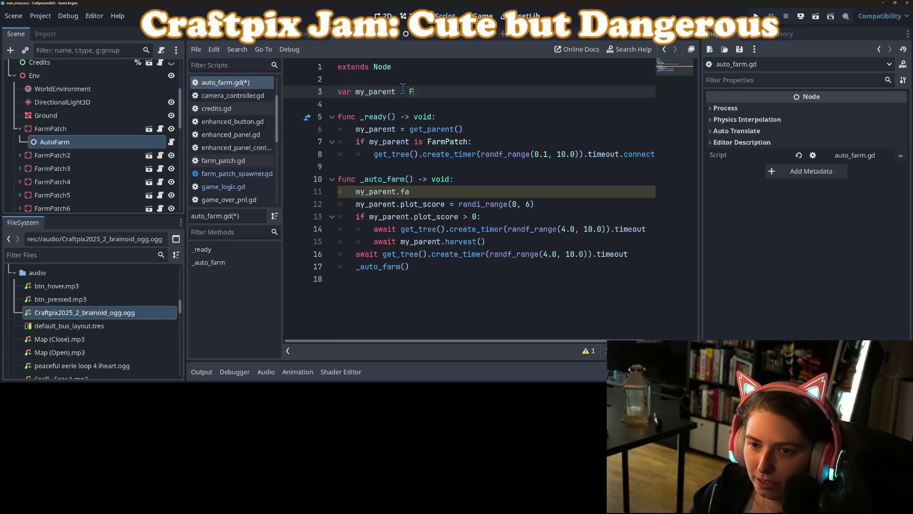
type("a")
key("Return")
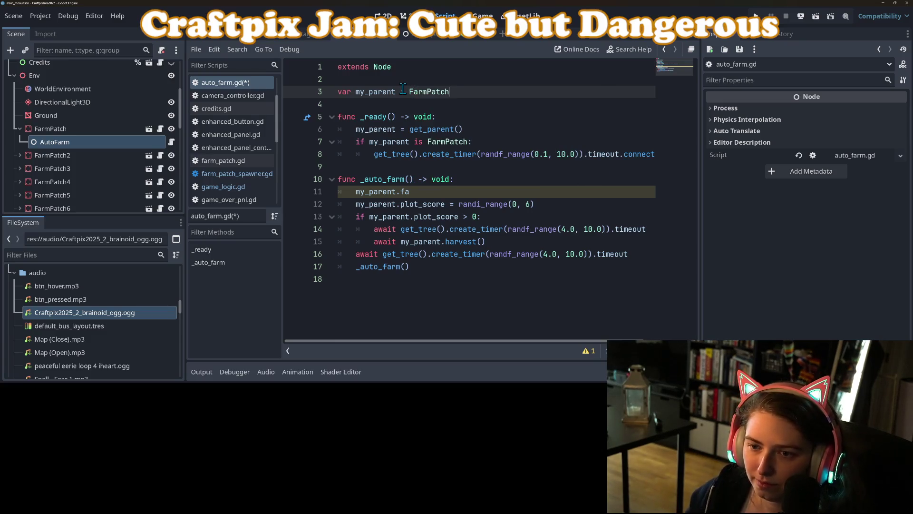
key("ctrl+s")
In _ready, guard the parent assignment with 'if get_parent() is FarmPatch', drop the old check, and save.
left_click(452, 118)
key("Return")
type("if g")
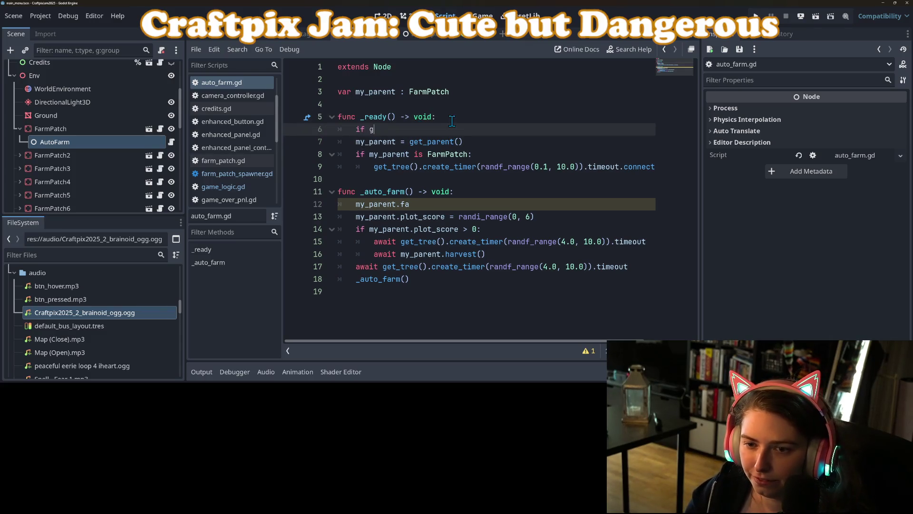
type("et_p")
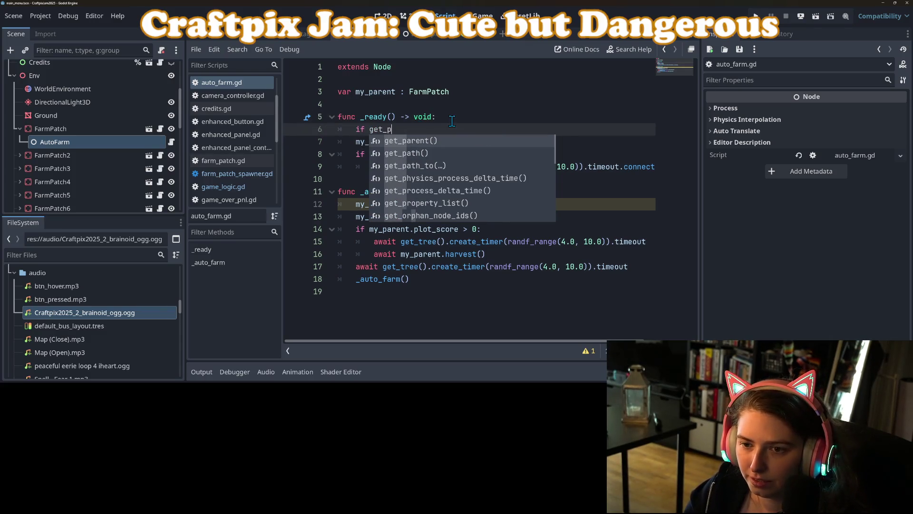
key("Return")
type("is")
key("Return")
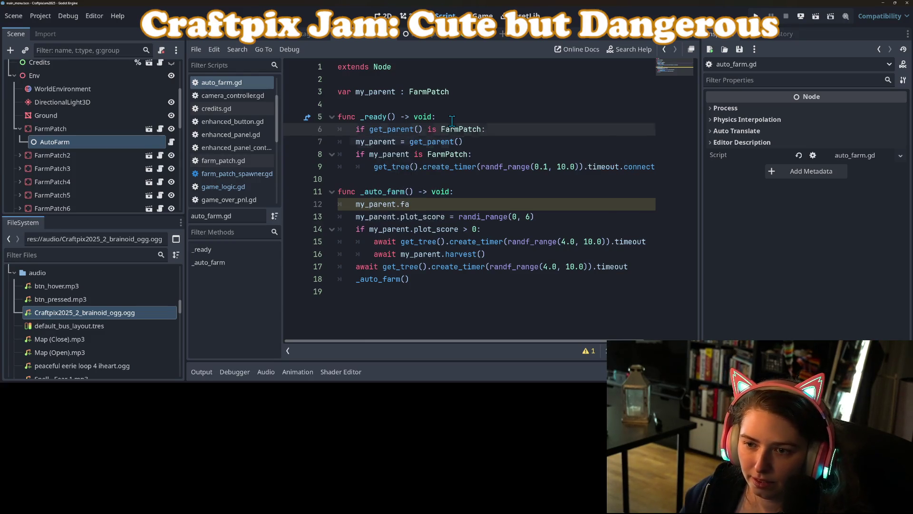
left_click(396, 141)
key("Tab")
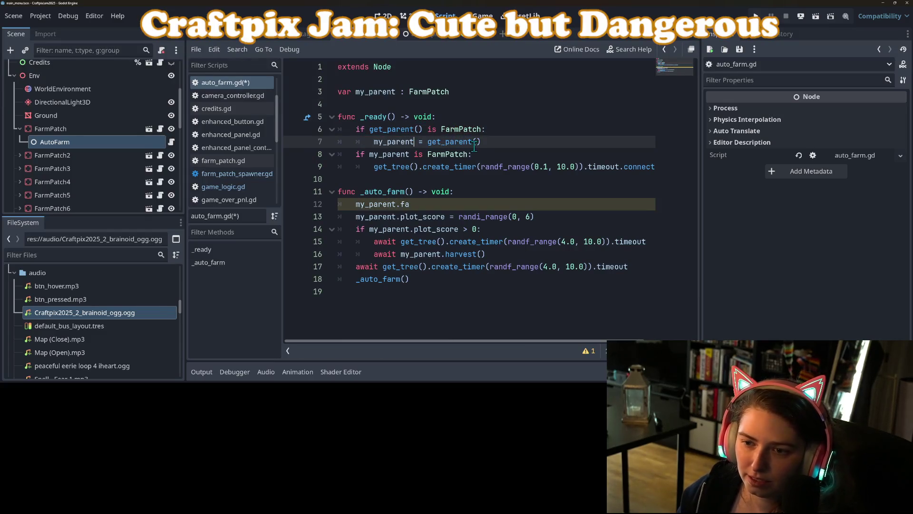
left_click_drag(490, 154, 310, 155)
key("BackSpace")
key("BackSpace")
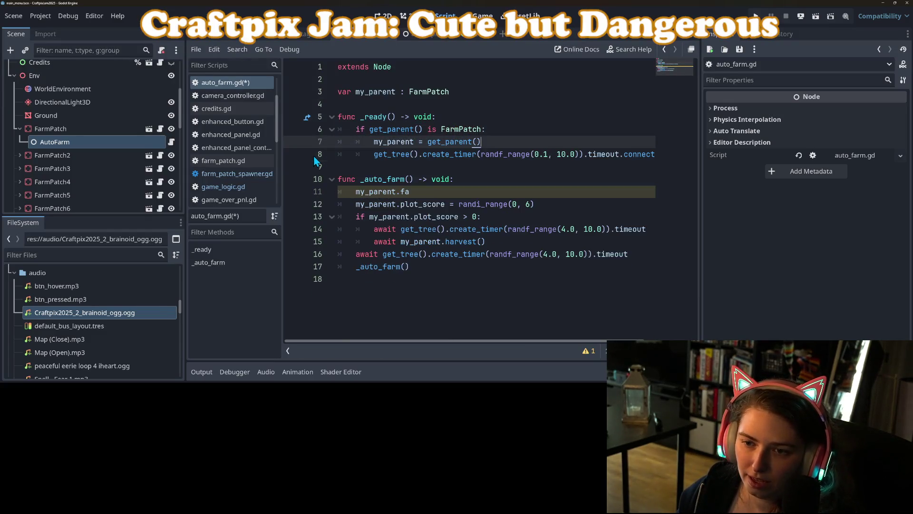
key("ctrl+s")
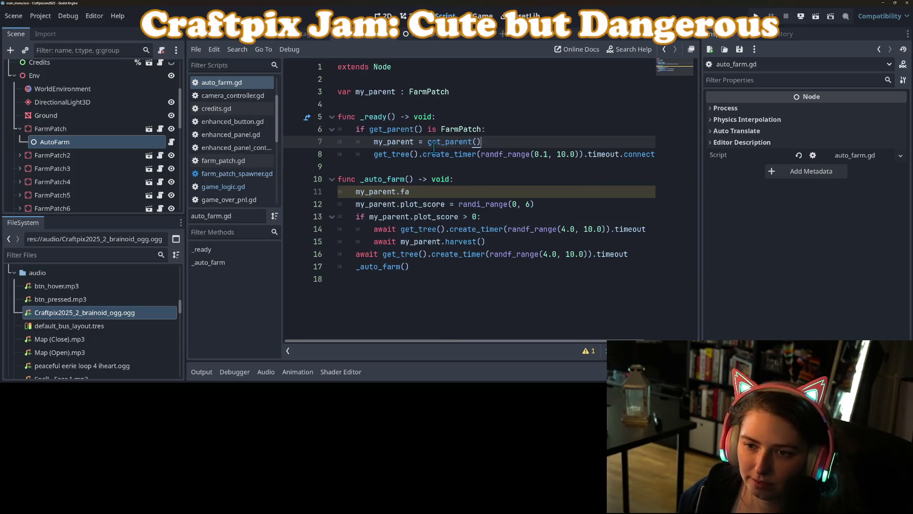
Replace the partial text on line 11 with 'await my_parent.protagonist.plow()'.
left_click(433, 190)
key("BackSpace")
key("BackSpace")
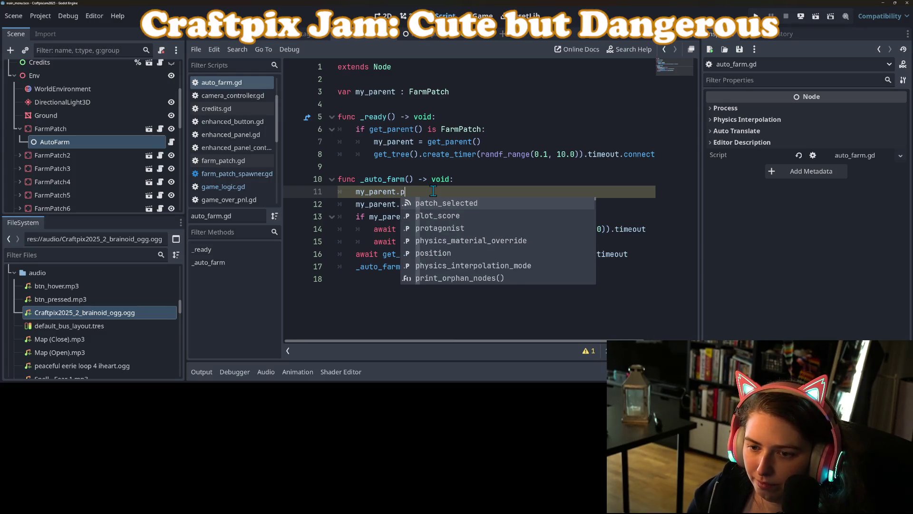
key("Escape")
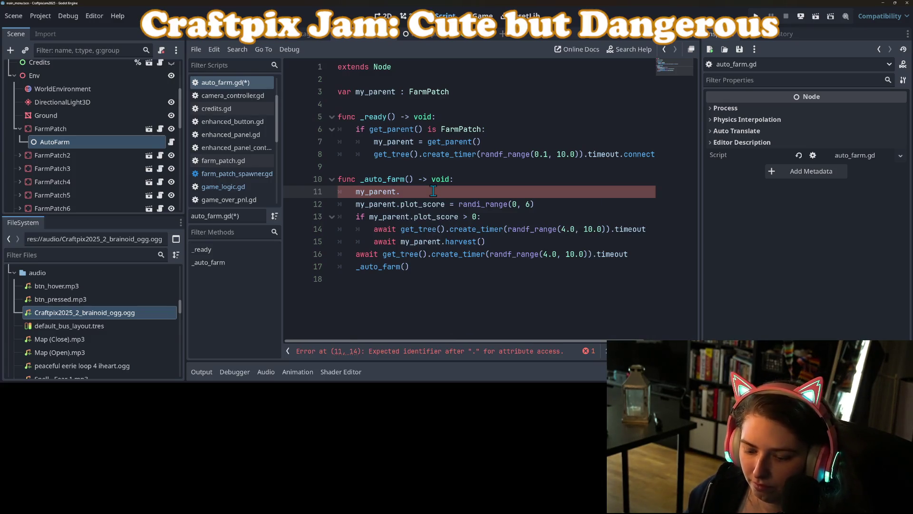
type("protagonist.")
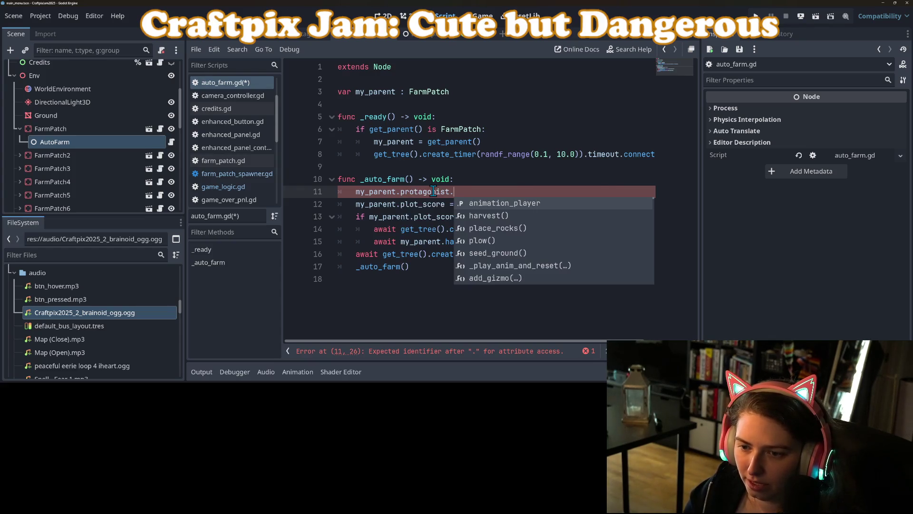
key("Down")
key("Down")
key("Down")
key("Return")
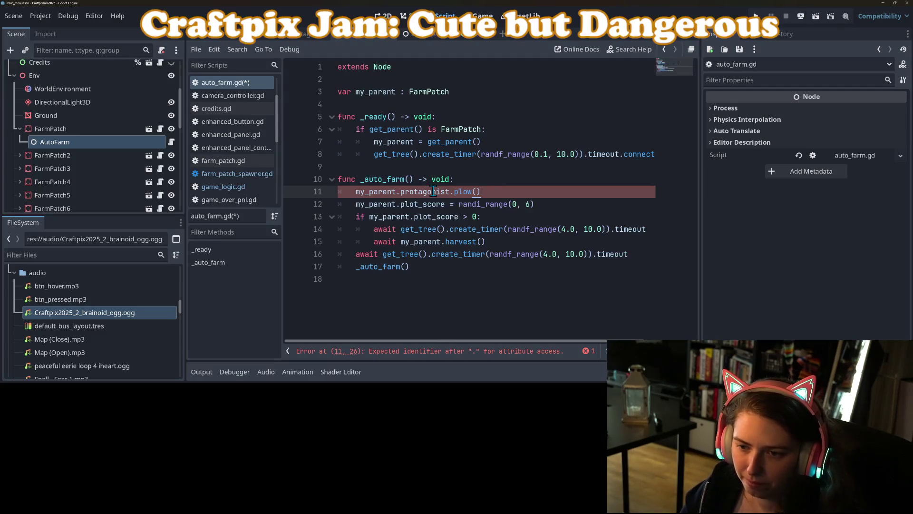
type("await")
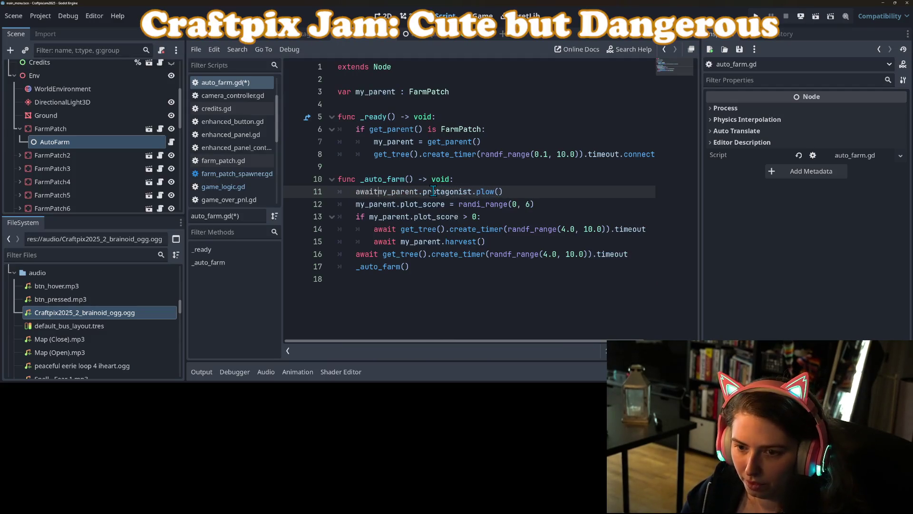
key("End")
key("Return")
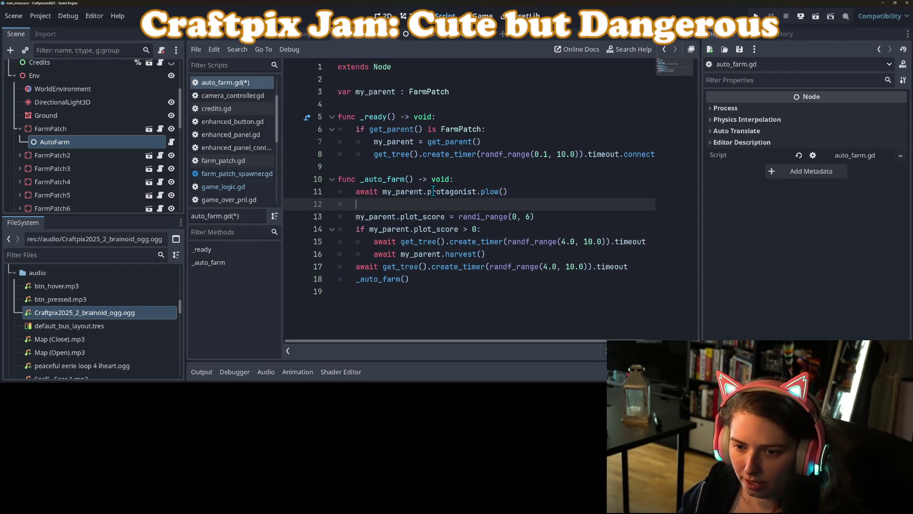
key("BackSpace")
key("BackSpace")
Add 'await my_parent.protagonist.seed_ground()' inside the plot score check and save.
key("Down")
key("Down")
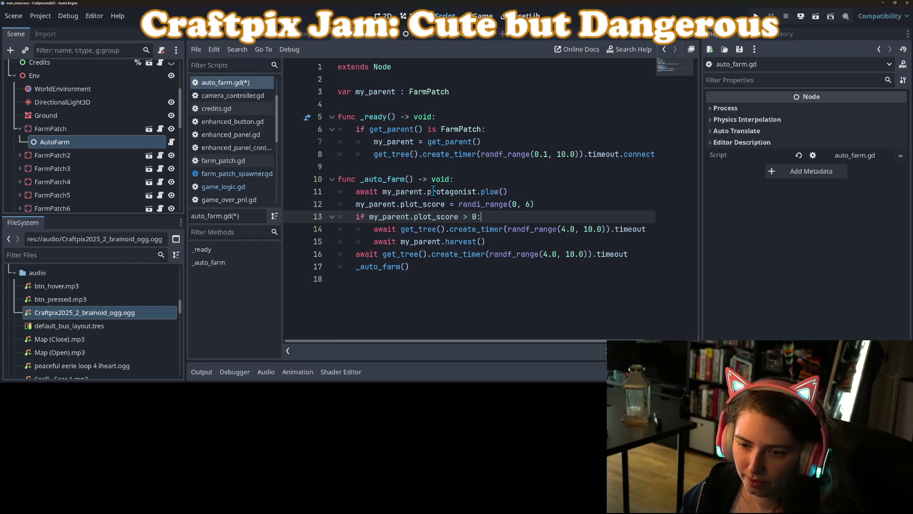
key("Down")
key("Down")
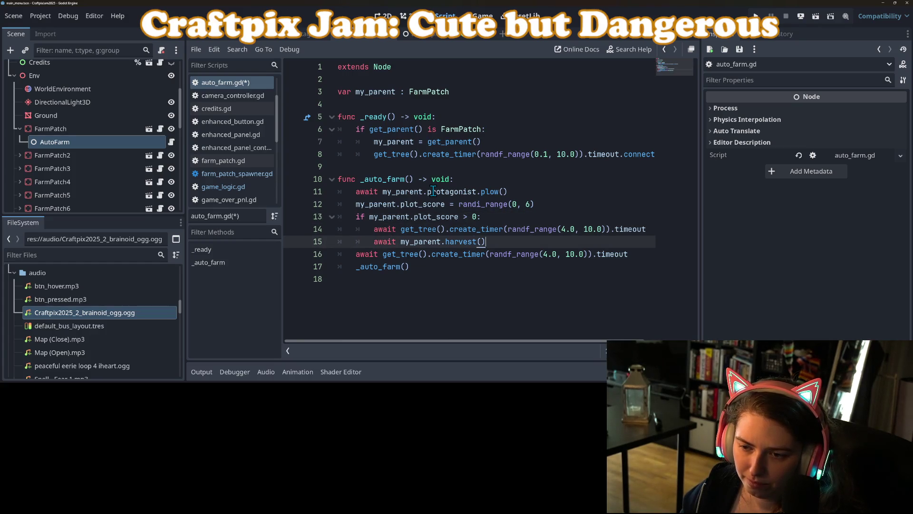
key("Up")
key("Up")
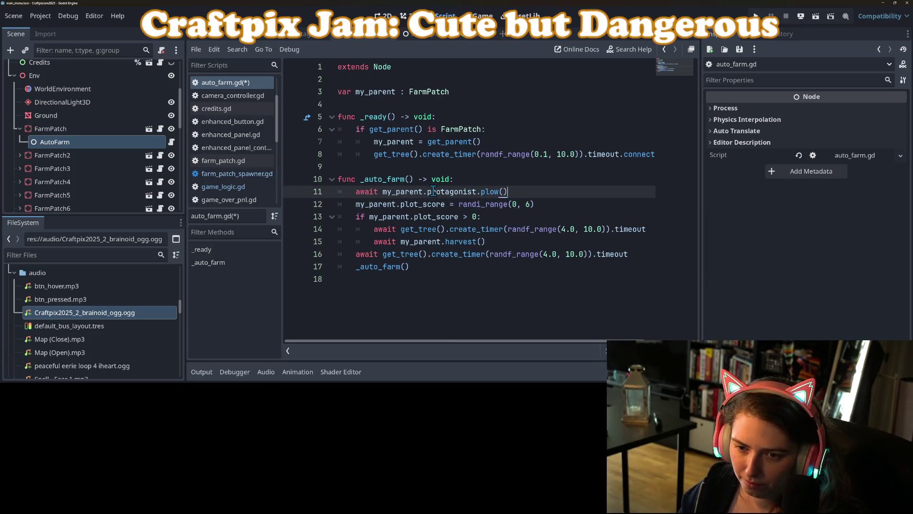
key("Down")
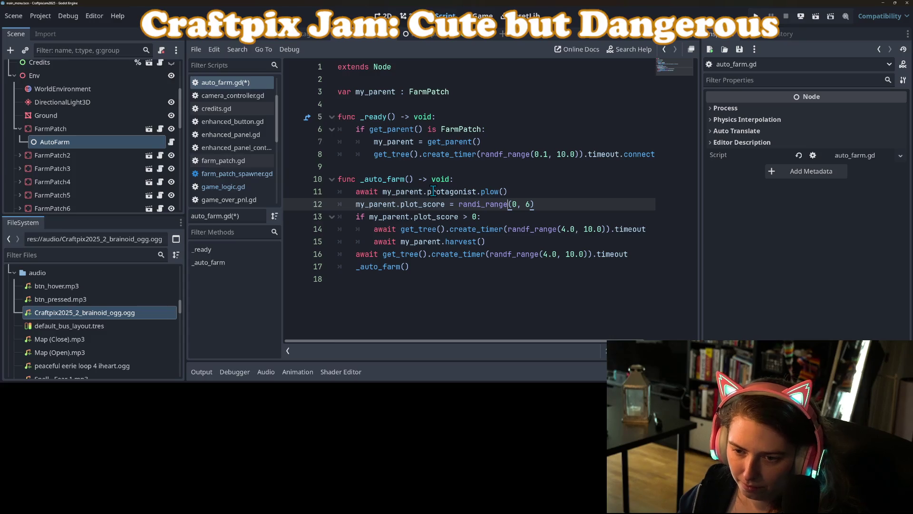
key("Return")
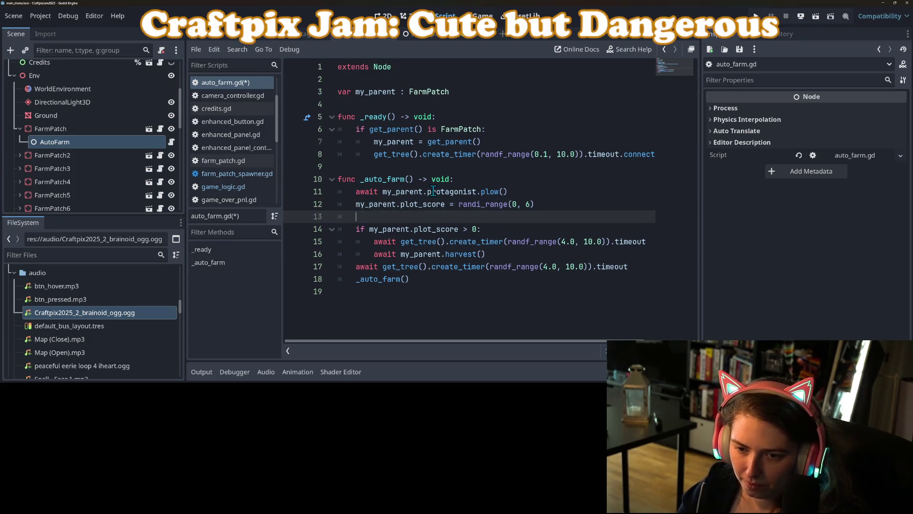
key("ctrl+z")
key("Down")
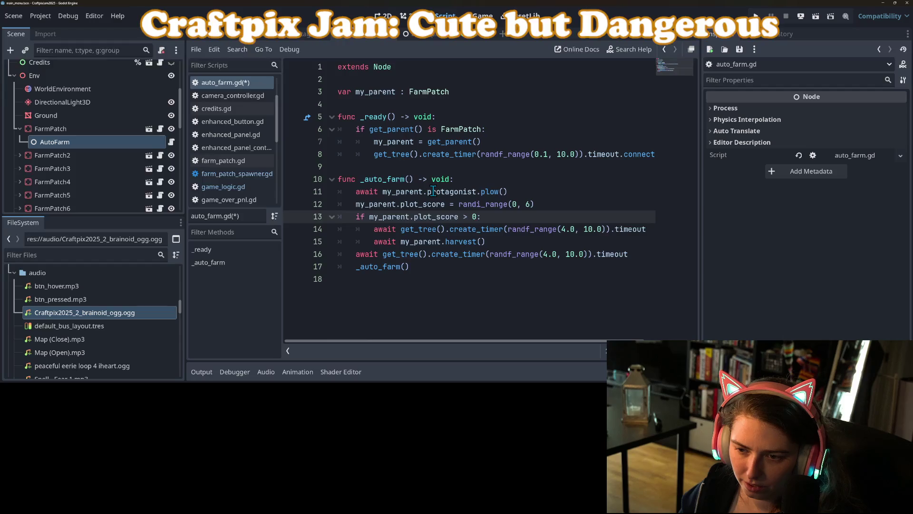
key("Return")
type("await my")
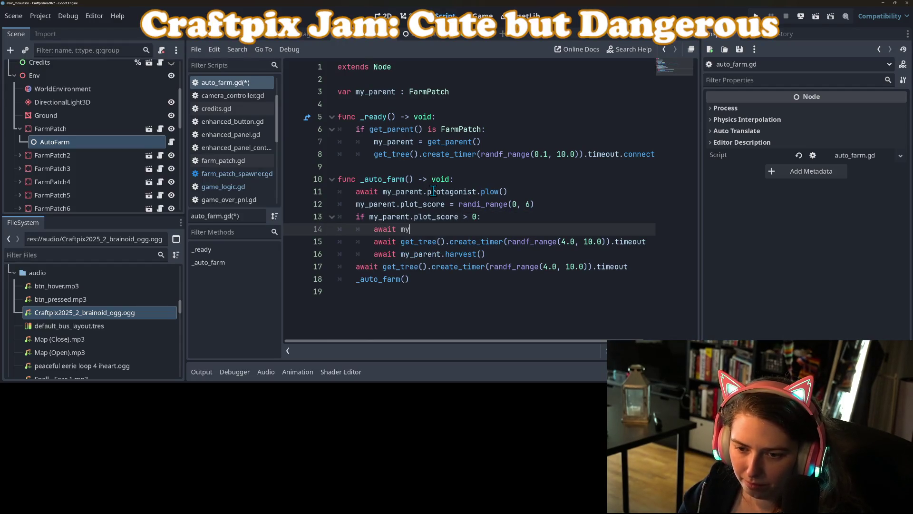
type("_pa")
key("Return")
type(".p")
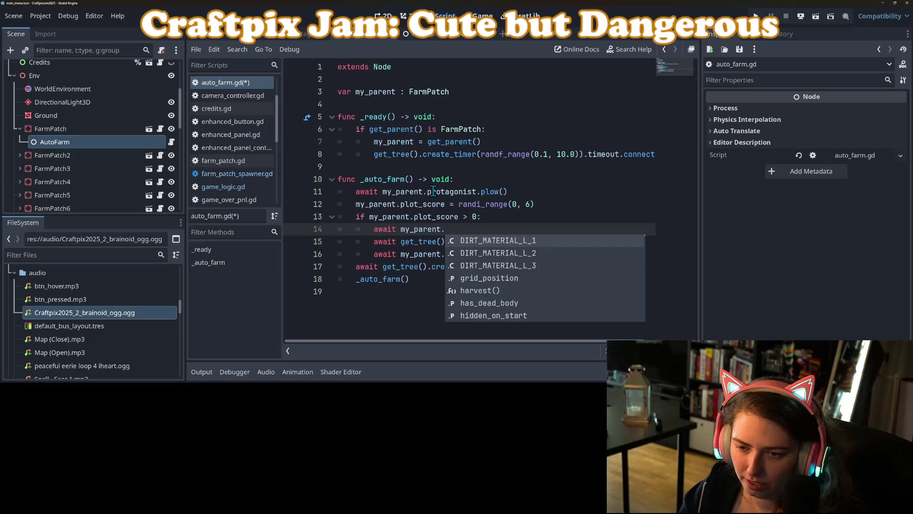
type("ro")
key("Return")
type(".see")
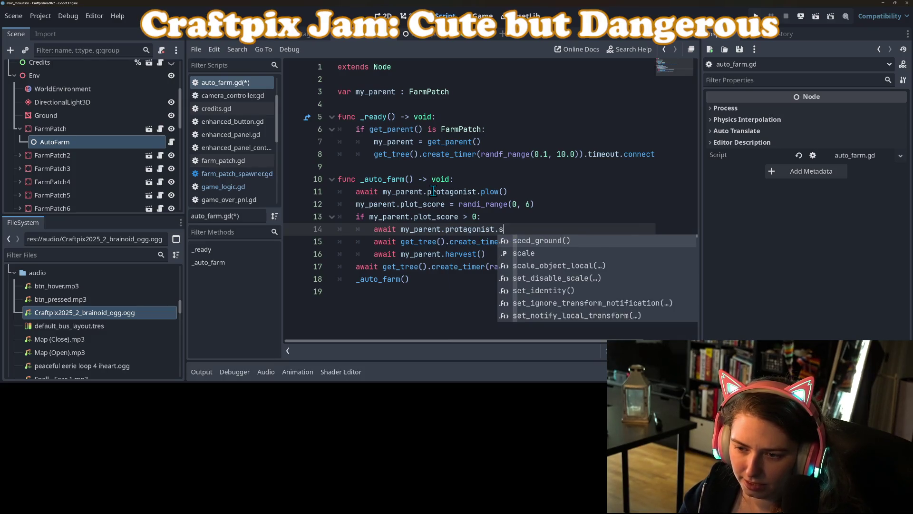
key("Return")
key("ctrl+s")
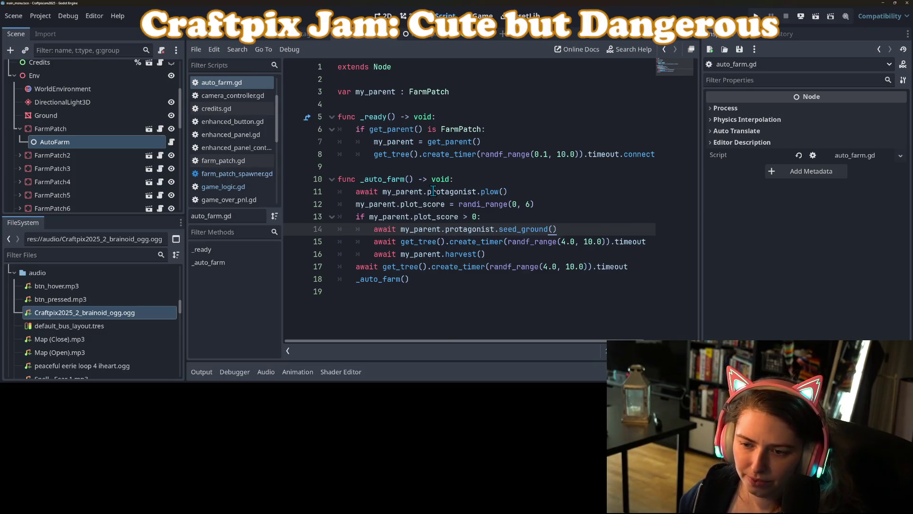
Review the create_timer, harvest and final timer lines in _auto_farm.
double_click(458, 242)
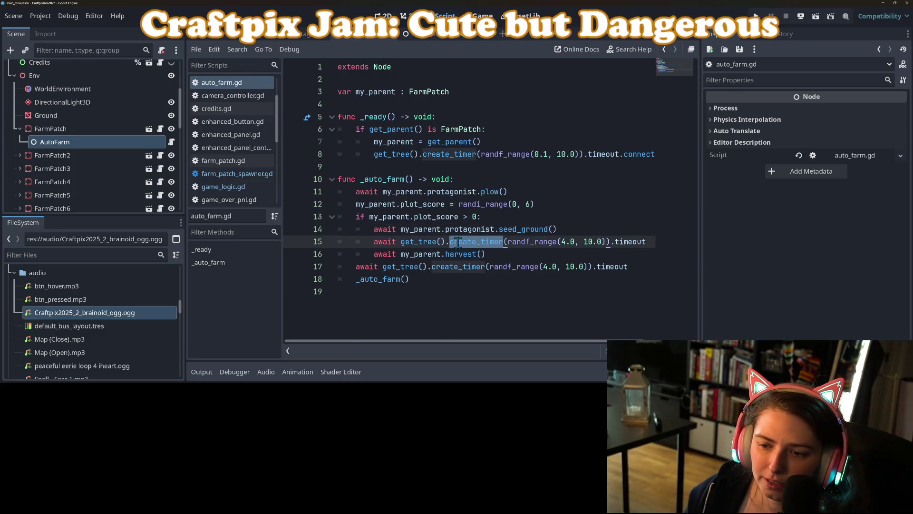
left_click(480, 254)
left_click(424, 266)
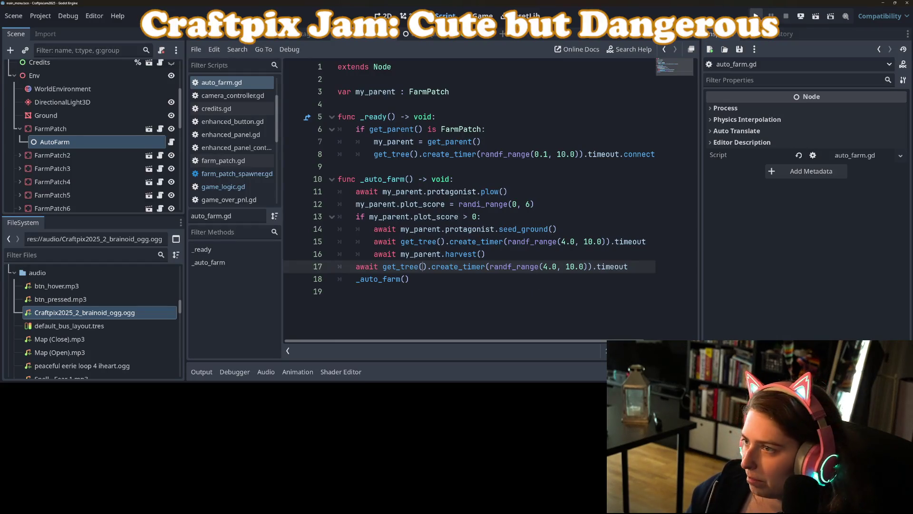
left_click(756, 16)
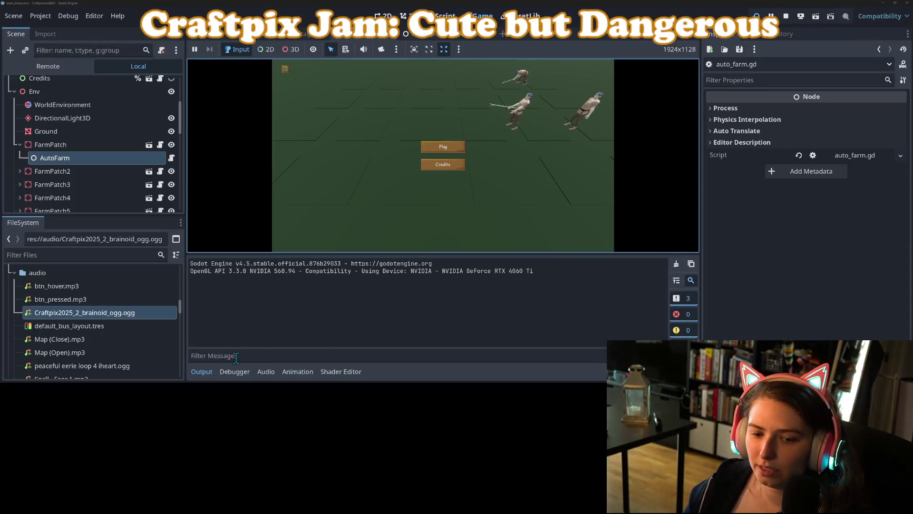
left_click(202, 372)
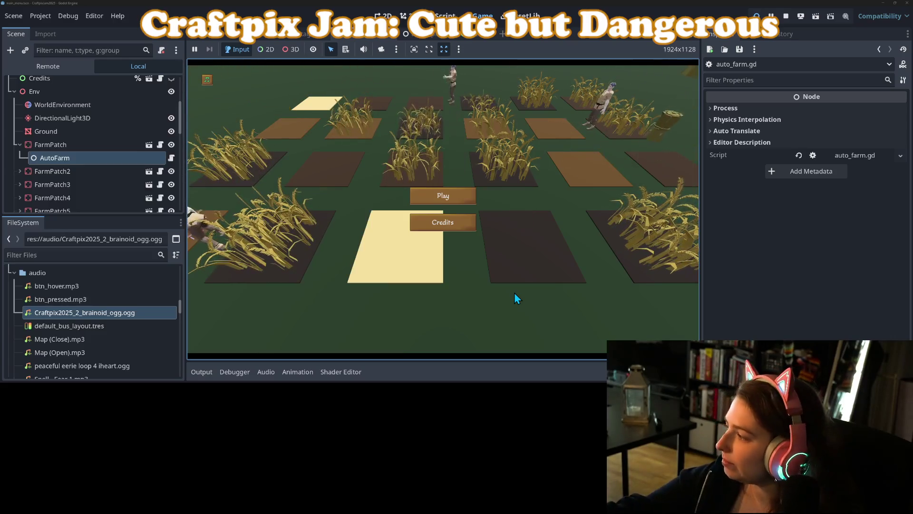
left_click(785, 17)
Commit auto_farm.gd to main with the summary 'adds extra farming animations on auto farm in main menu'.
key("alt+Tab")
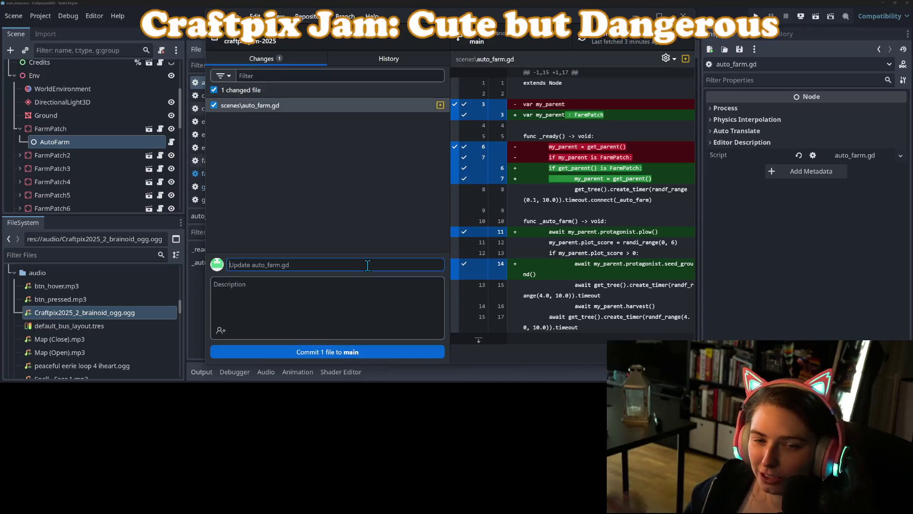
type("adds extra")
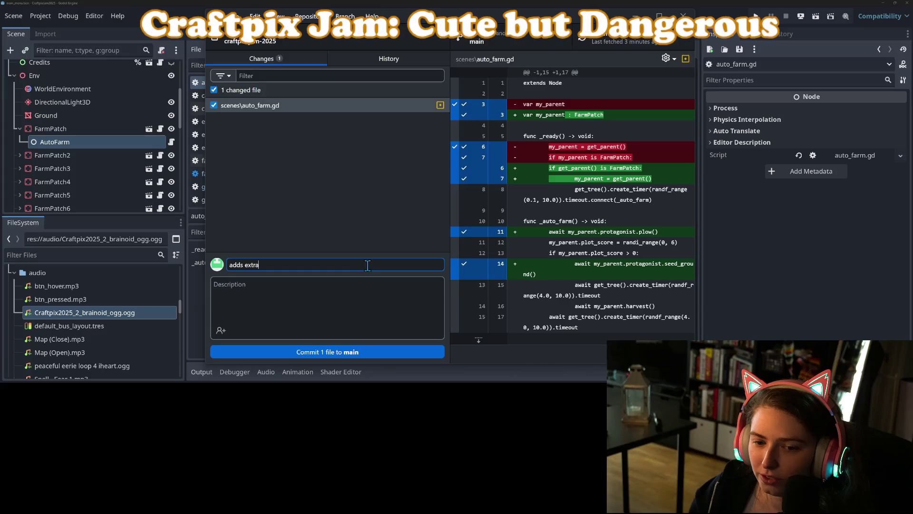
type(" farming ani")
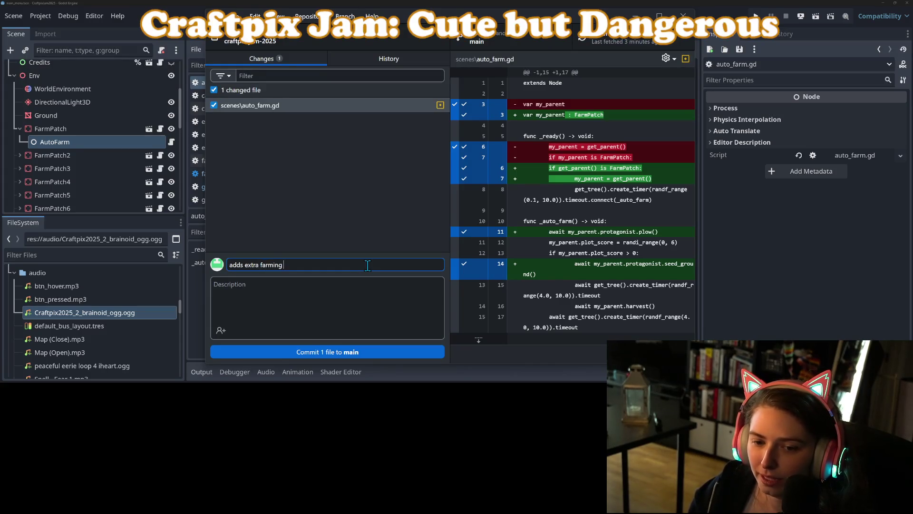
type("mations on")
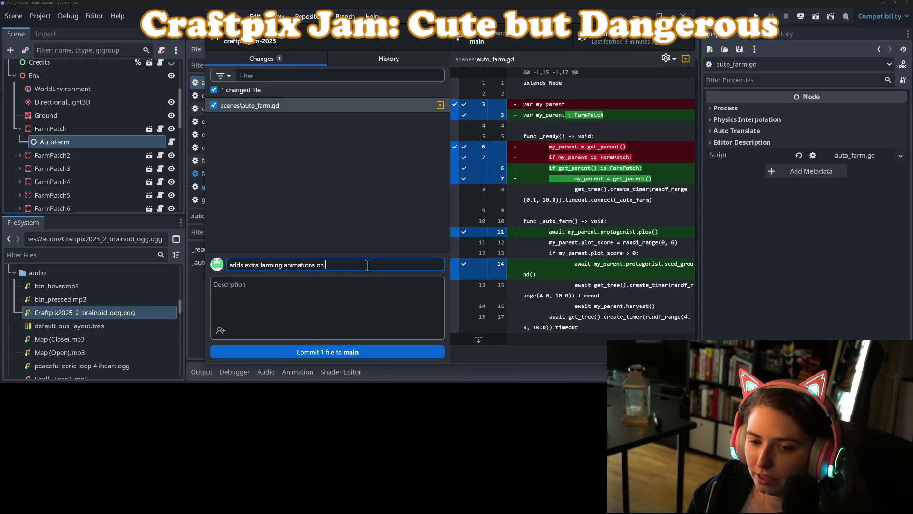
type("auto fa")
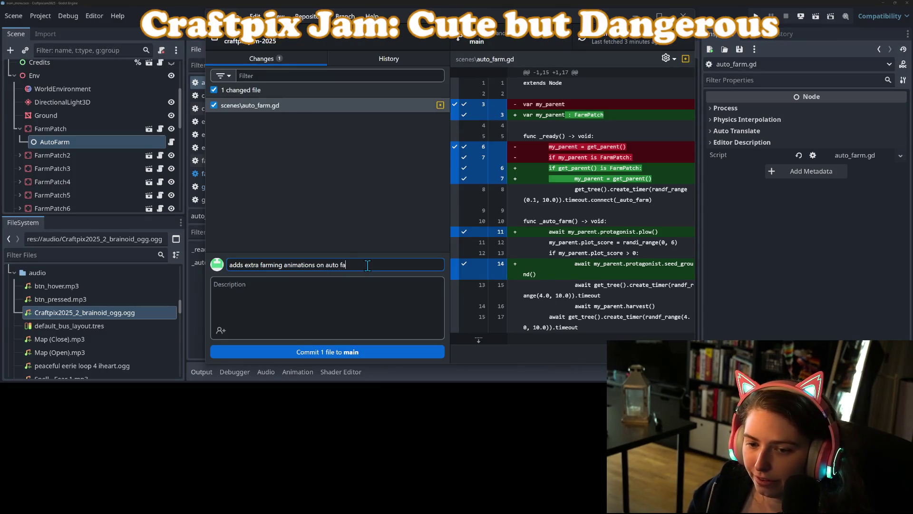
type("rm in main")
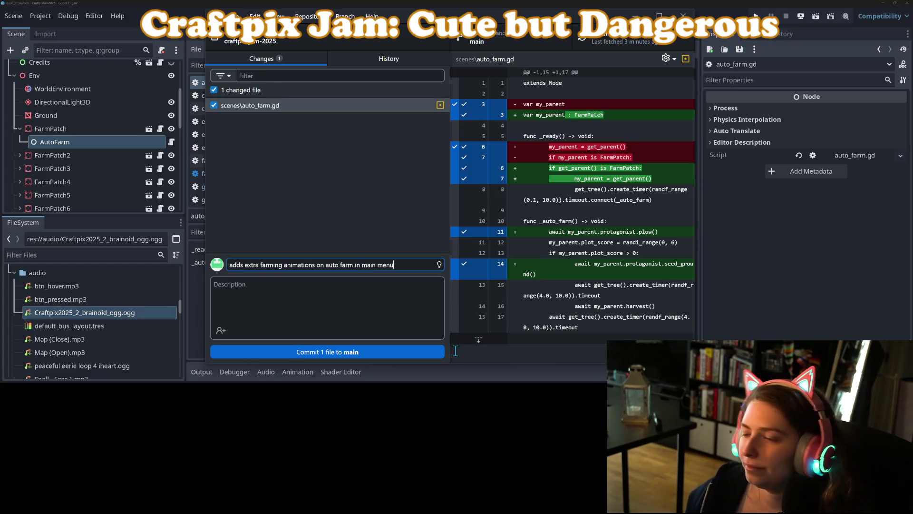
left_click(401, 353)
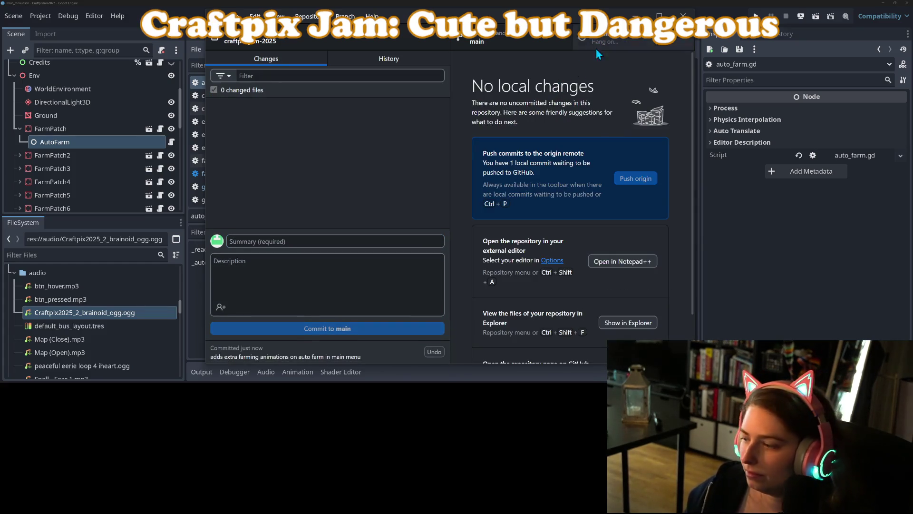
Back in Godot, open and close the Project > Export dialog, then view the world scene tree.
left_click(785, 269)
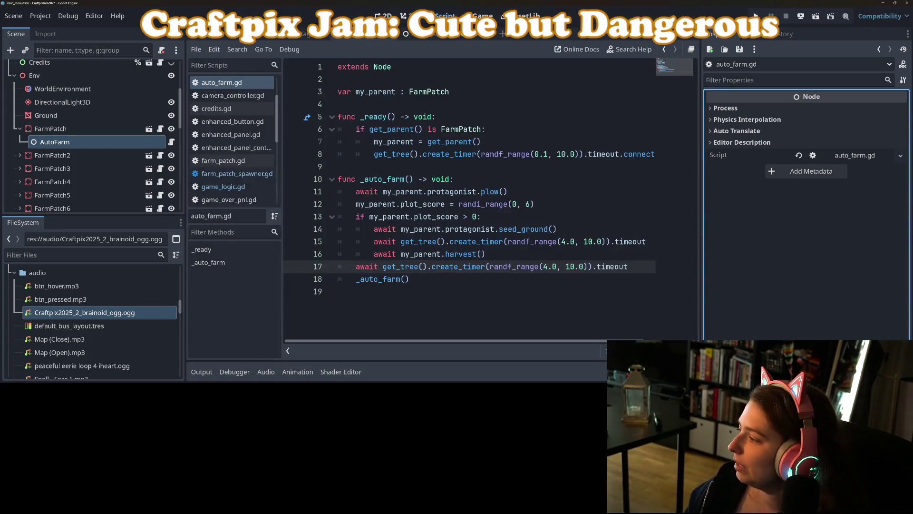
left_click(44, 15)
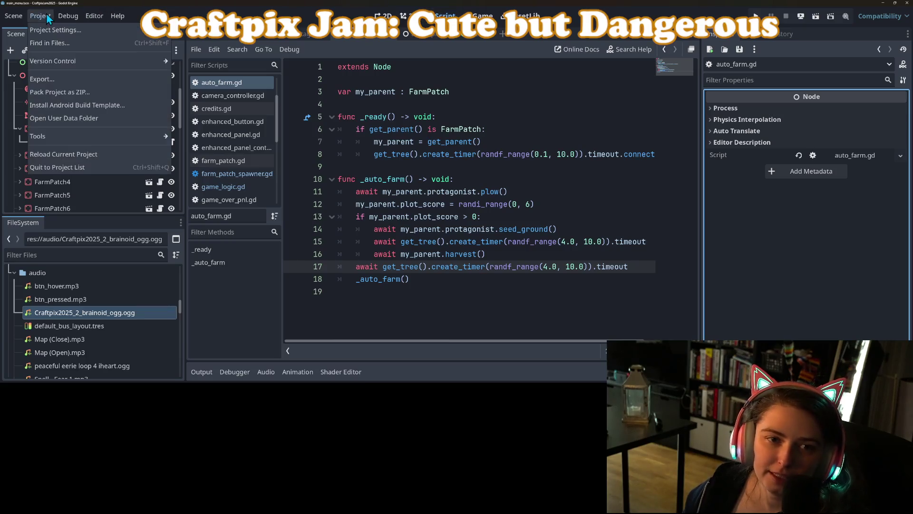
left_click(72, 81)
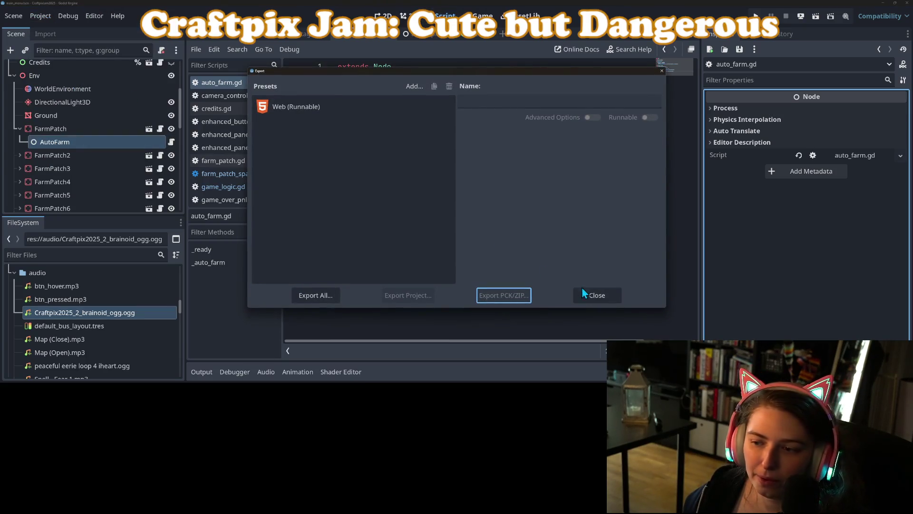
left_click(587, 295)
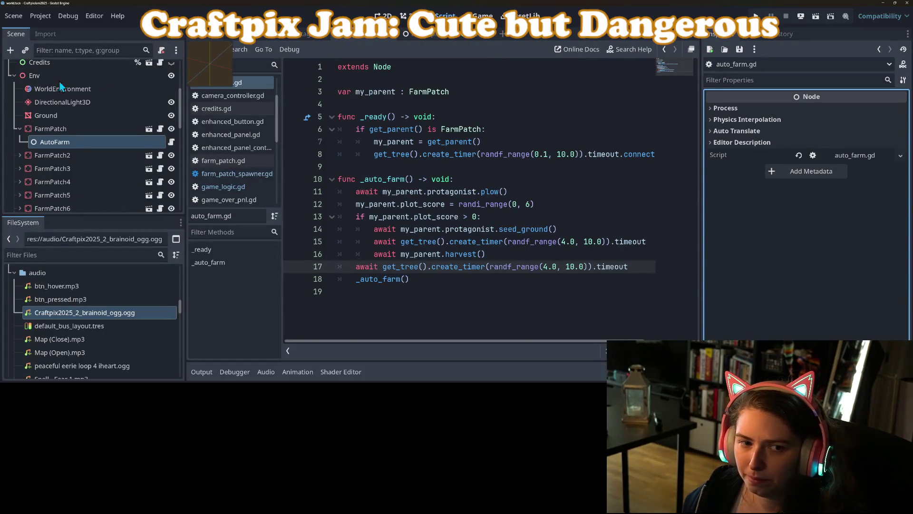
scroll(19, 142, "down", 2)
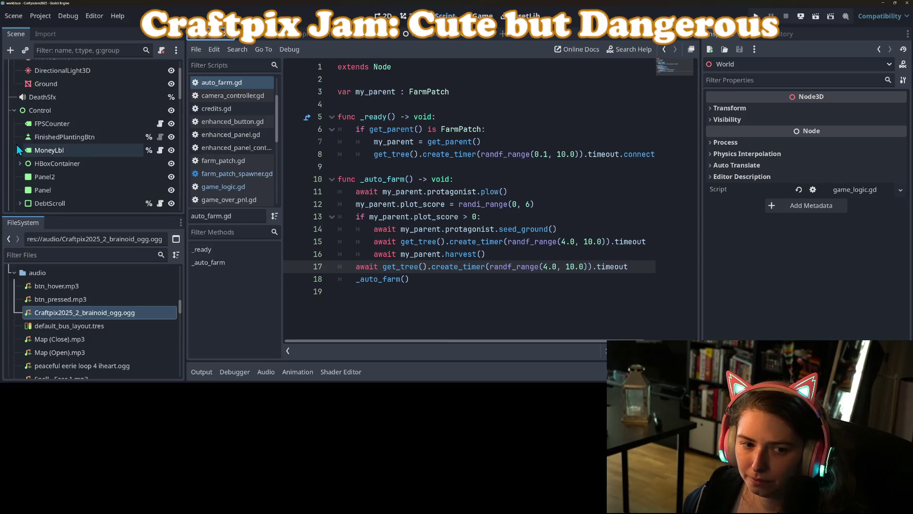
Hide the FPSCounter label with its eye icon and save the world scene.
left_click(52, 124)
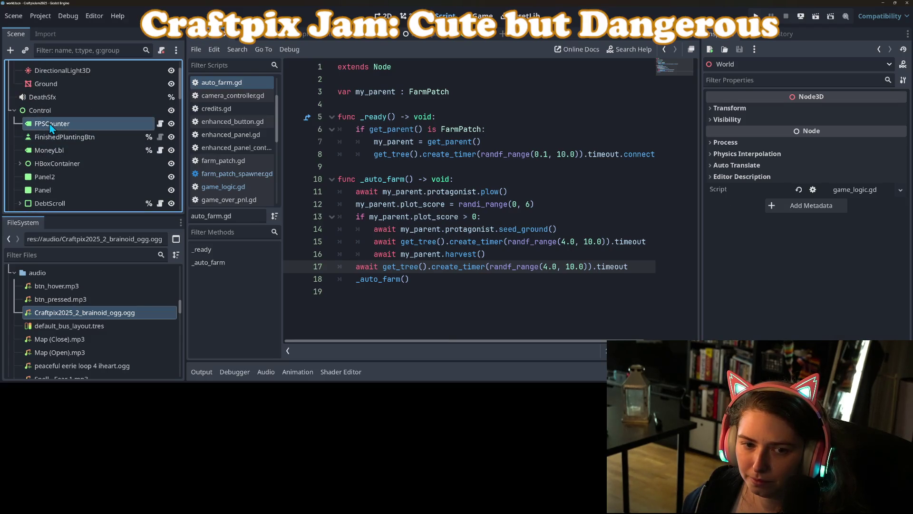
left_click(160, 124)
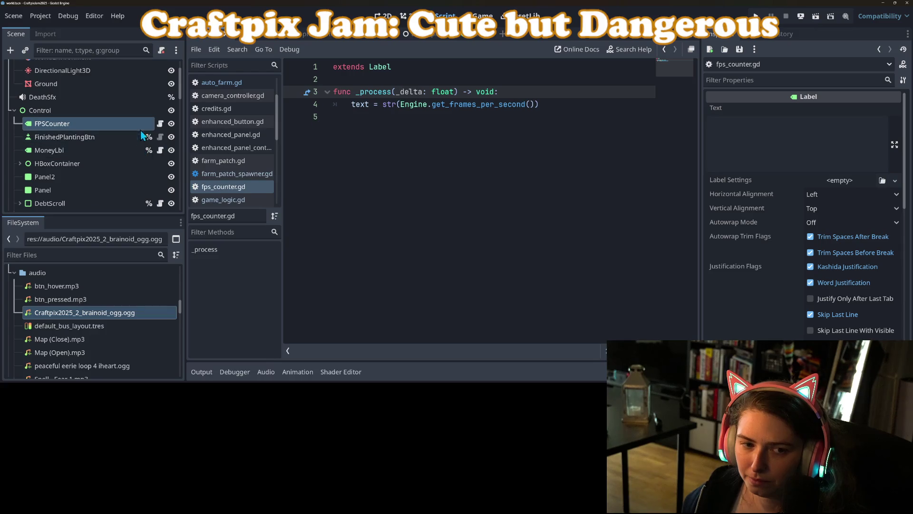
left_click(171, 125)
key("ctrl+s")
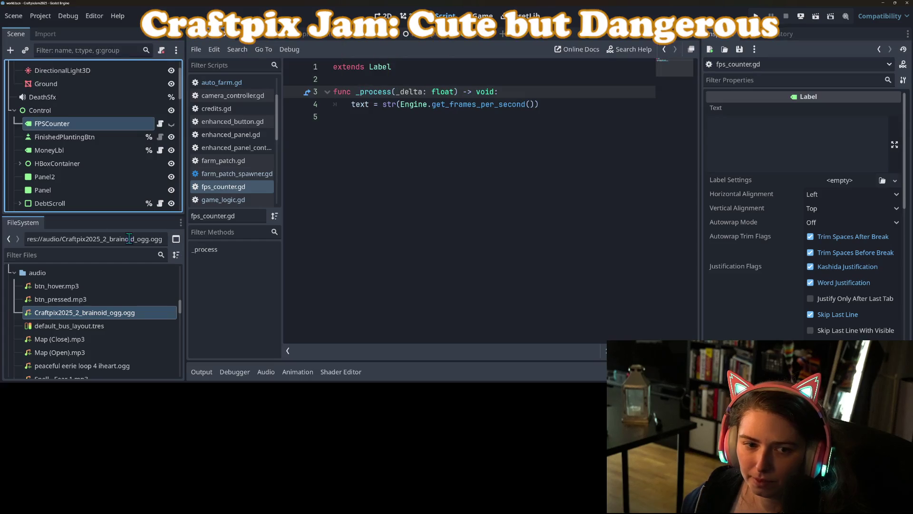
scroll(44, 150, "down", 2)
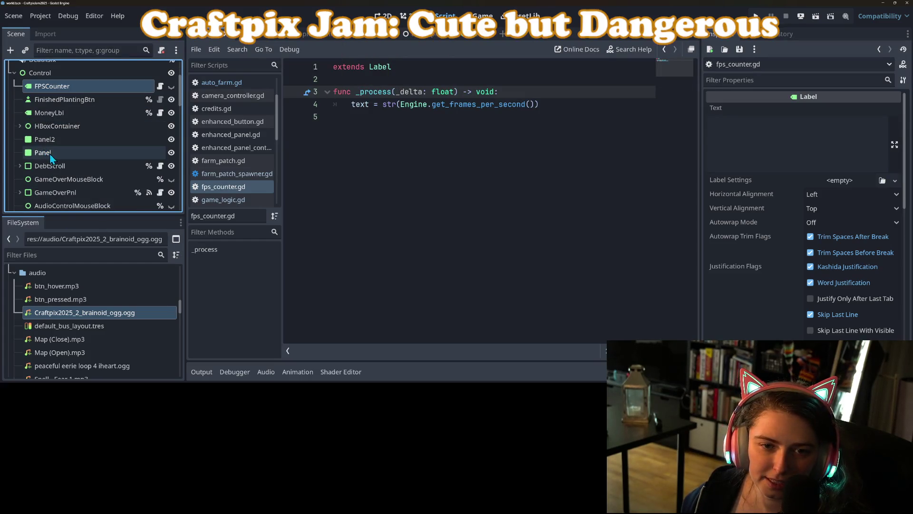
scroll(49, 152, "up", 4)
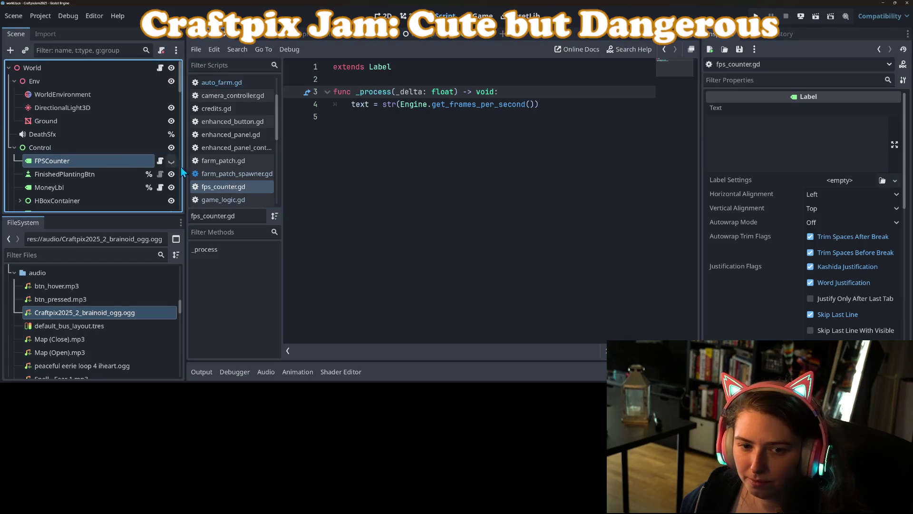
Look through game_logic.gd's _load_save_data and _restart_game code, then save again.
left_click(160, 68)
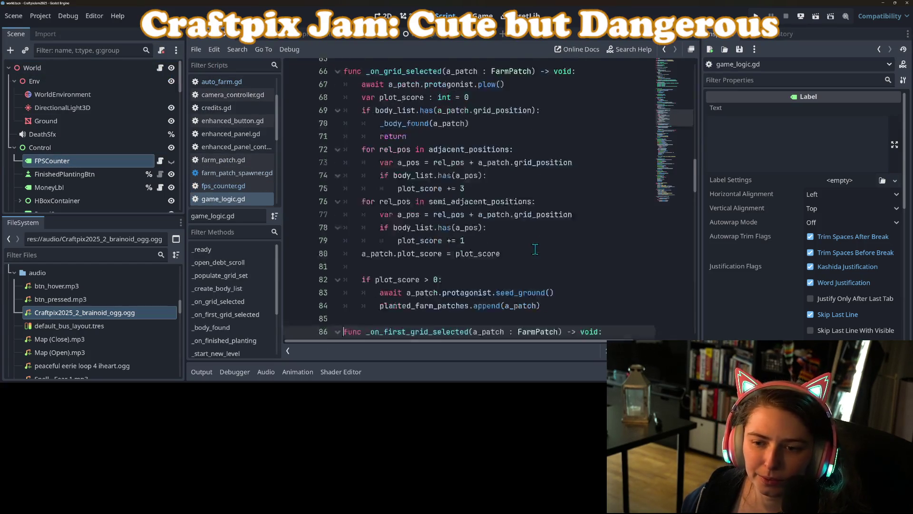
scroll(532, 250, "down", 15)
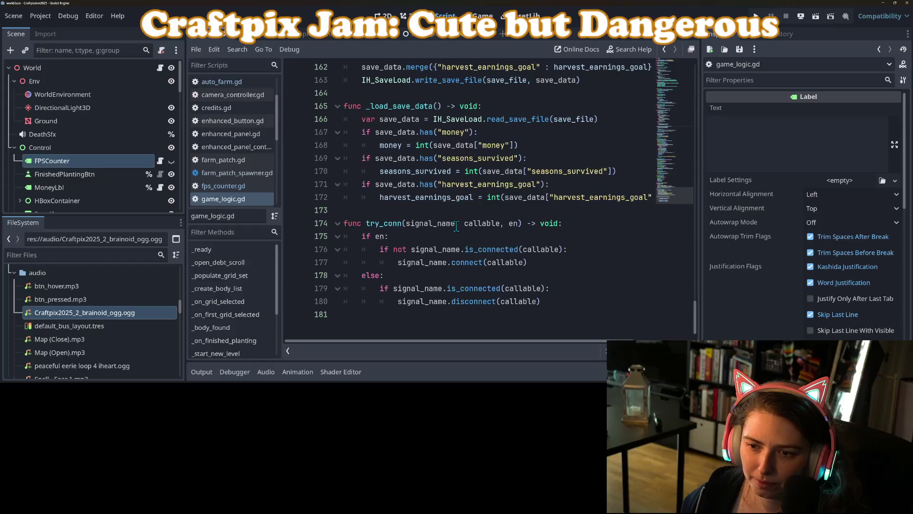
scroll(552, 285, "up", 2)
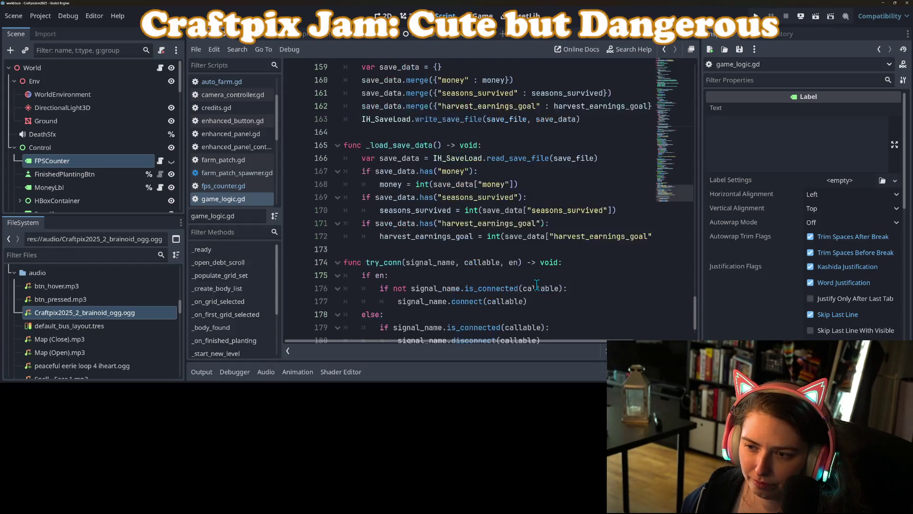
left_click(409, 185)
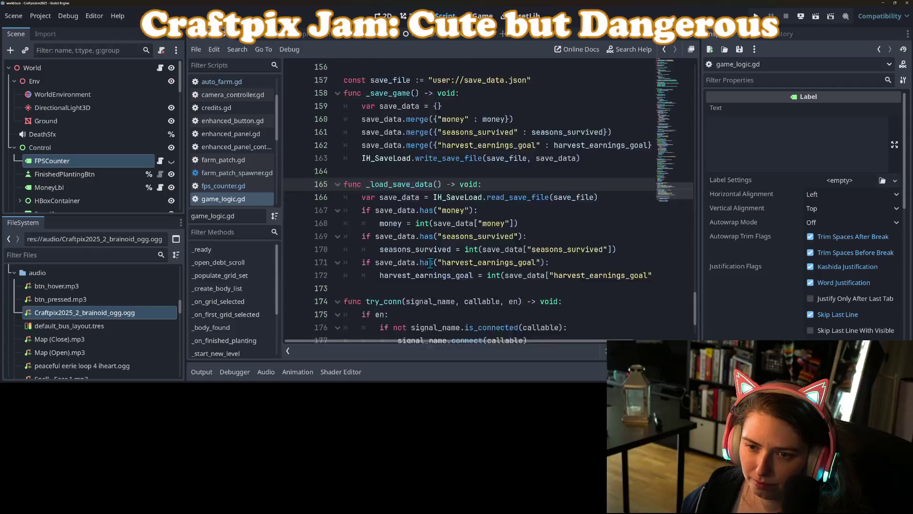
scroll(430, 262, "up", 6)
double_click(394, 195)
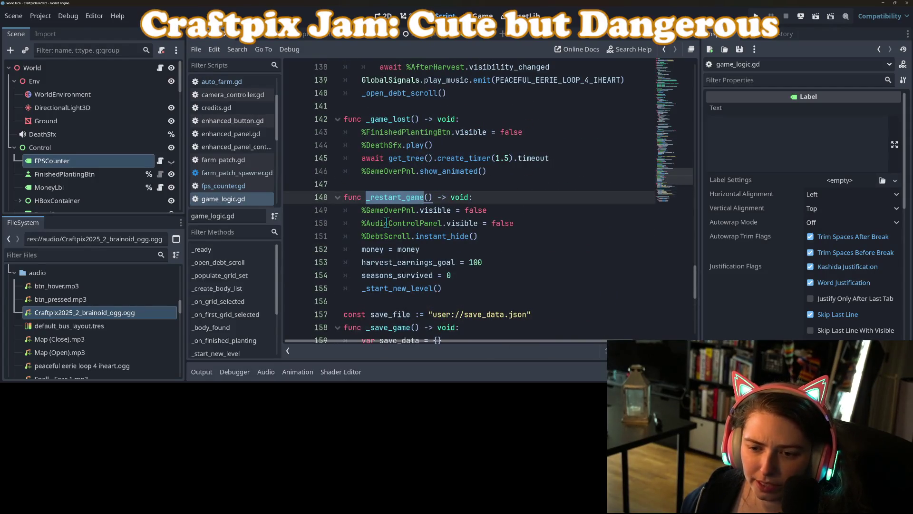
double_click(416, 291)
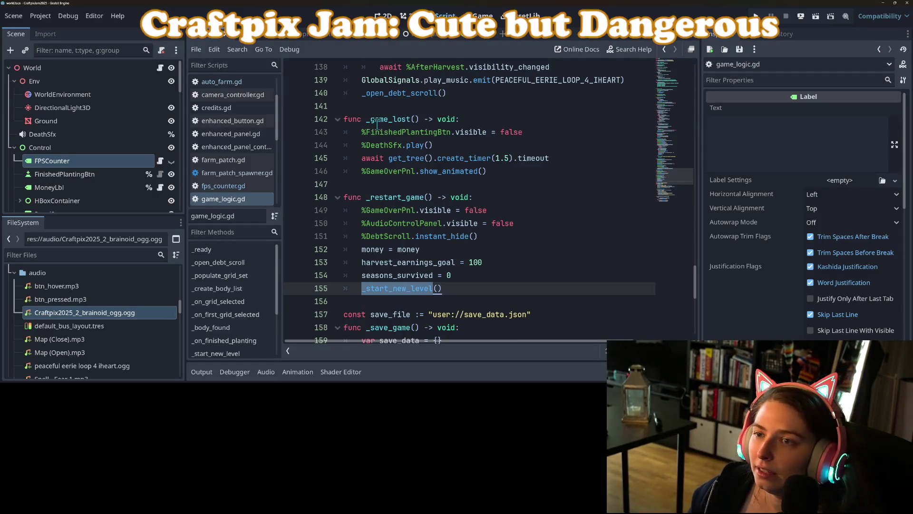
key("ctrl+s")
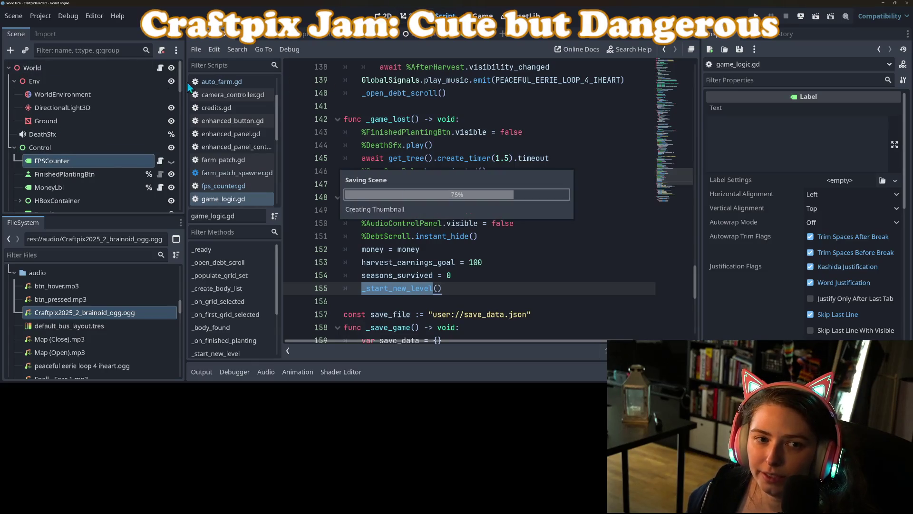
Switch to the 2D view and scroll over the user-interface canvas.
left_click(383, 16)
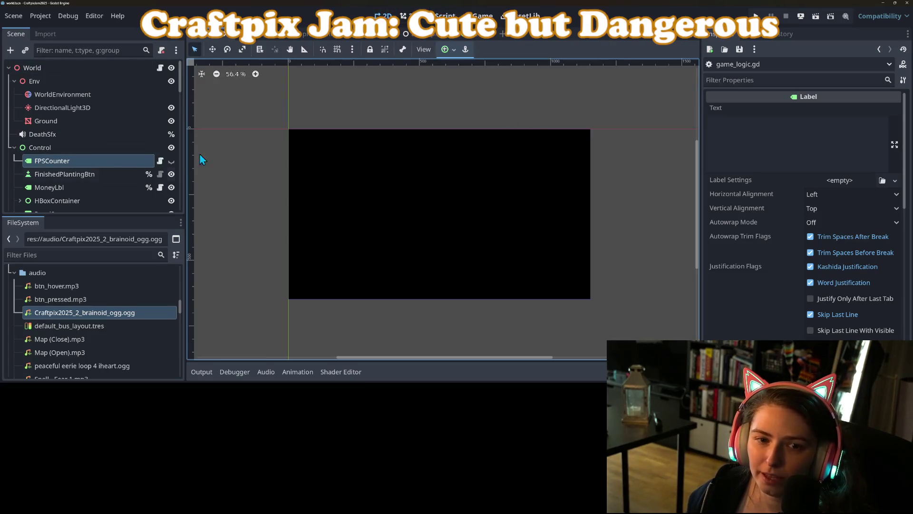
scroll(138, 190, "down", 5)
scroll(157, 178, "down", 5)
scroll(108, 148, "up", 3)
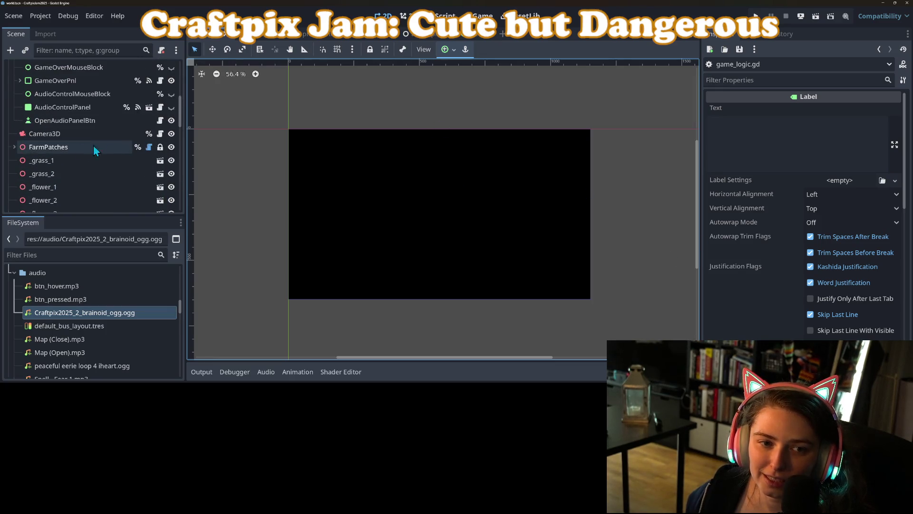
scroll(95, 152, "up", 7)
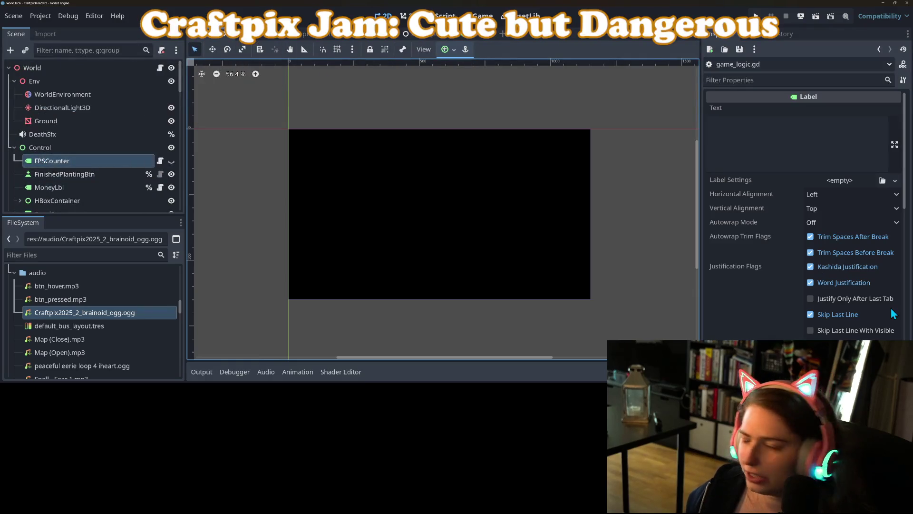
Commit world.tscn to main as 'hide fps counter', push to origin, and return to main_menu.
key("alt+Tab")
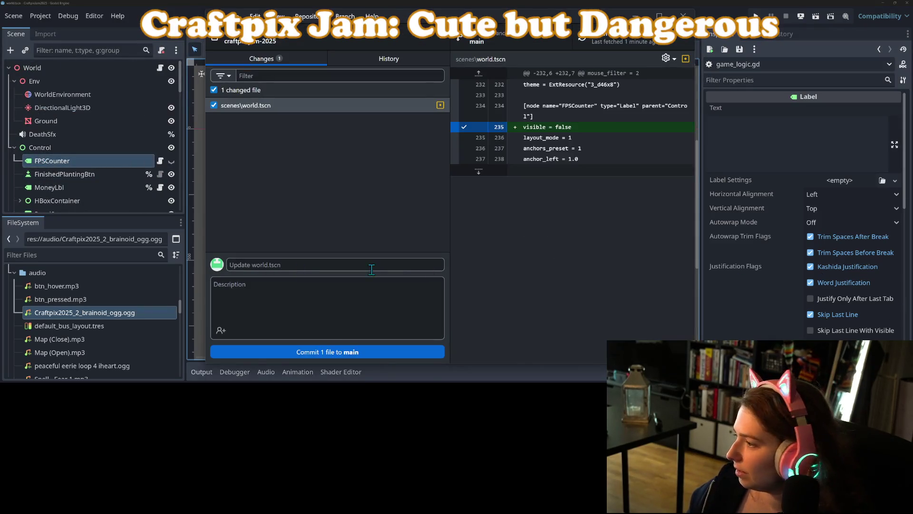
left_click(365, 264)
type("hide fps counter")
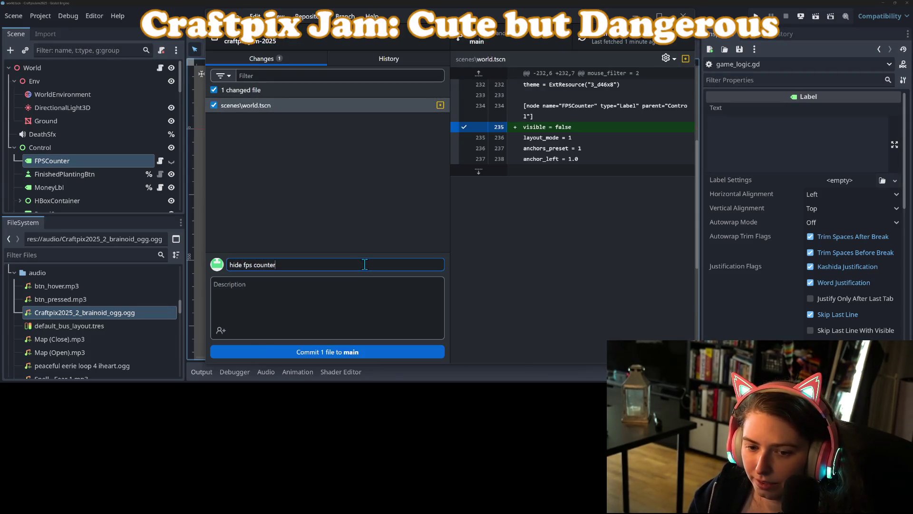
left_click(368, 352)
left_click(614, 38)
left_click_drag(628, 17, 789, 107)
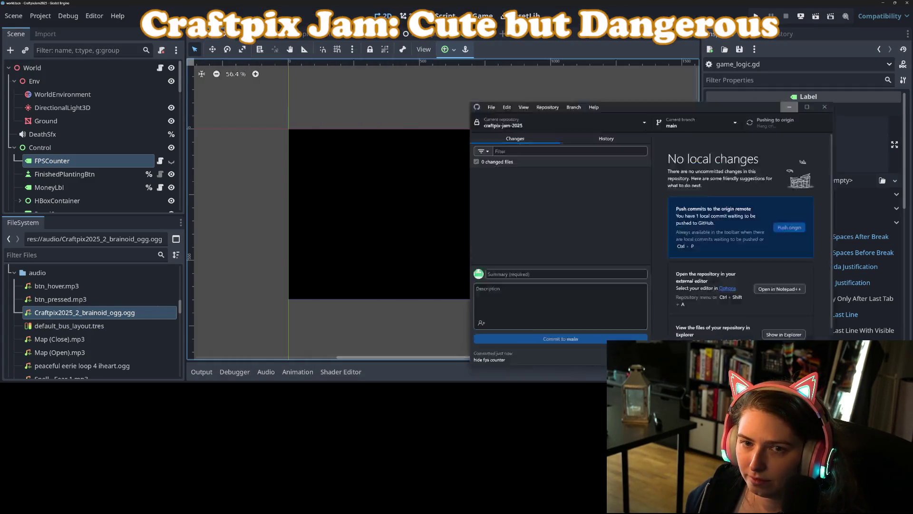
left_click(789, 107)
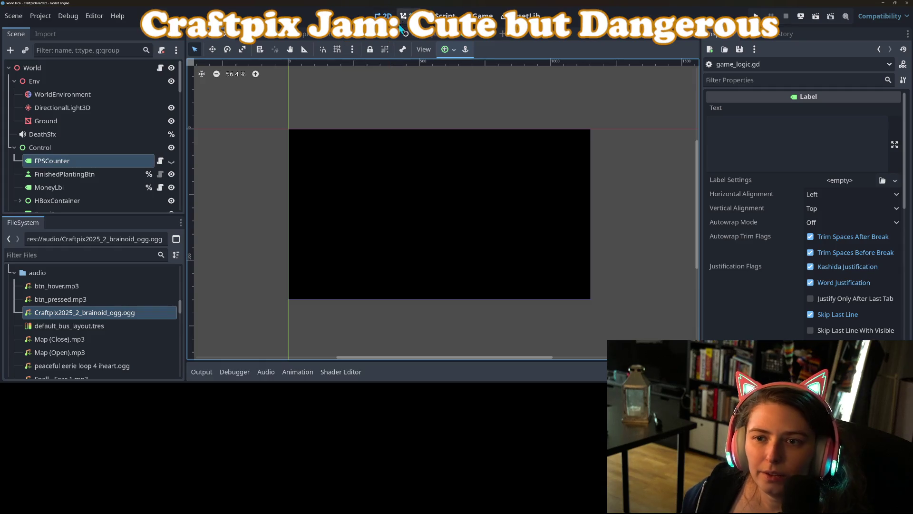
left_click(367, 33)
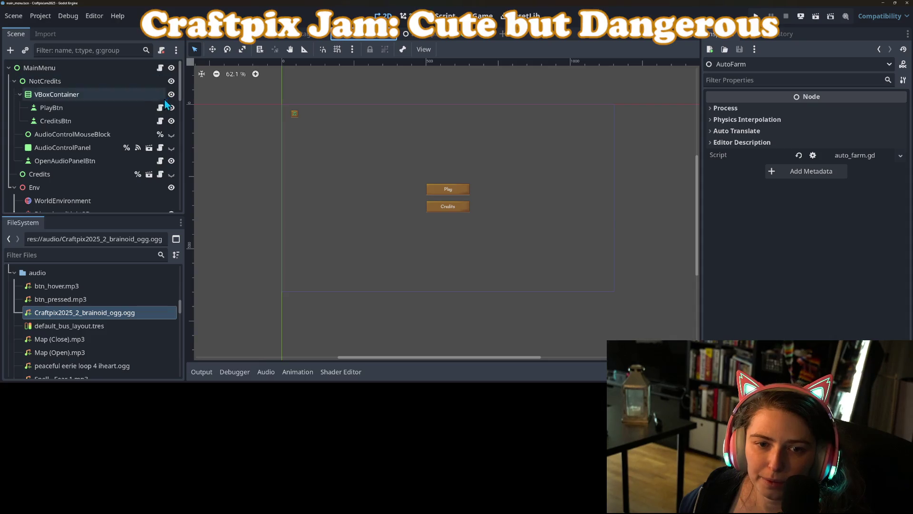
Inspect the Credits script's scrolling and close code, then open OpenAudioPanelBtn's and CreditsBtn's scripts.
left_click(162, 175)
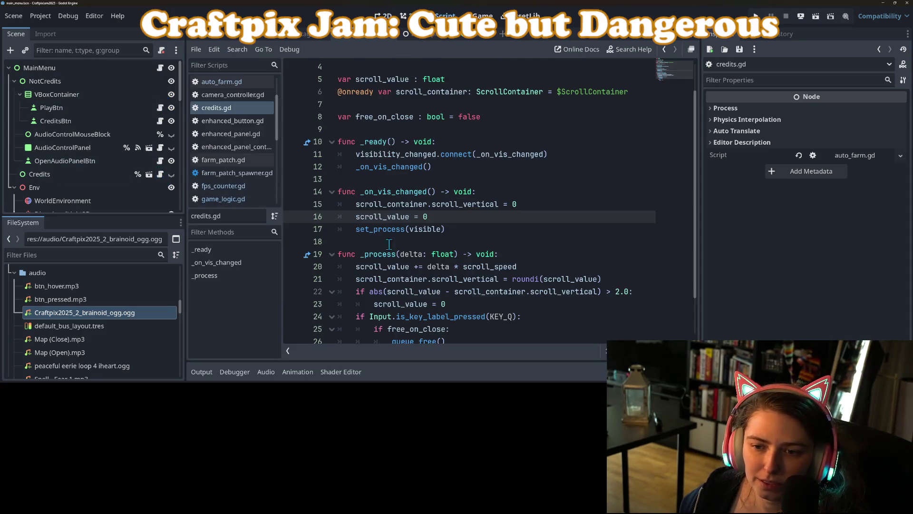
left_click(456, 278)
scroll(456, 276, "down", 2)
left_click(442, 268)
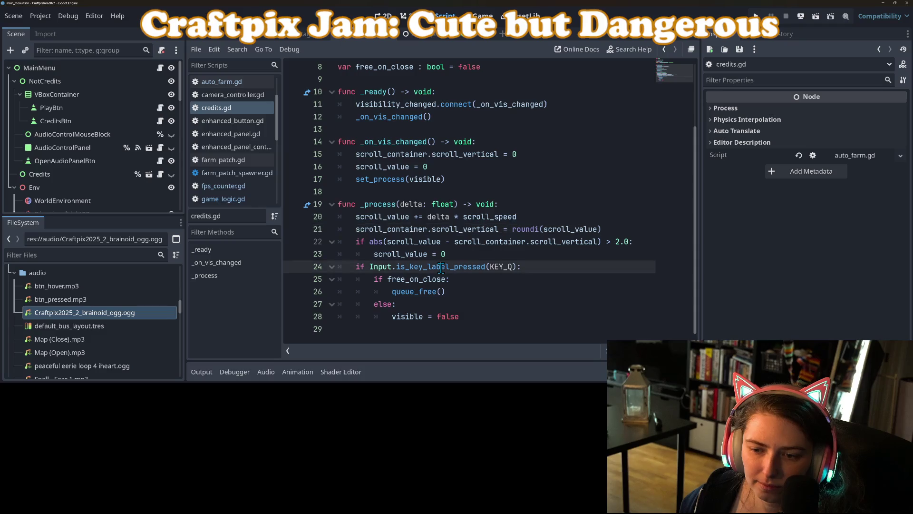
left_click(411, 292)
scroll(412, 295, "up", 2)
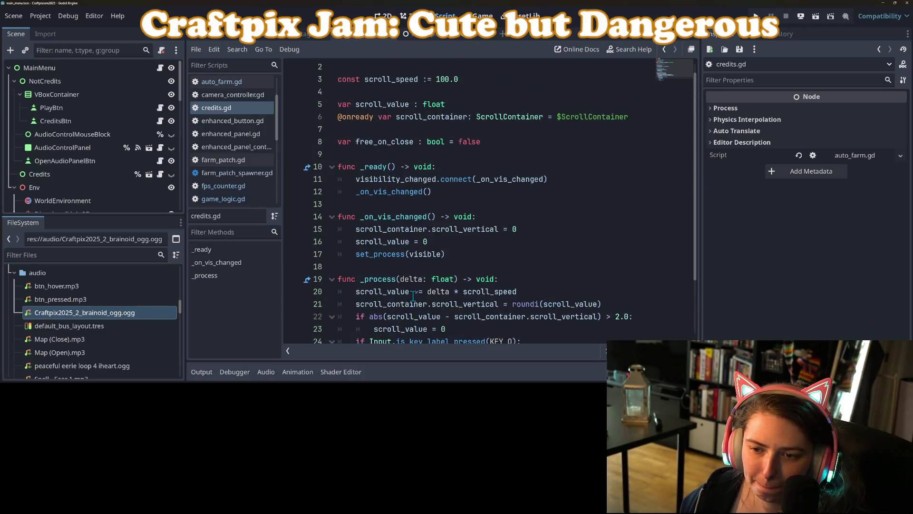
left_click(161, 162)
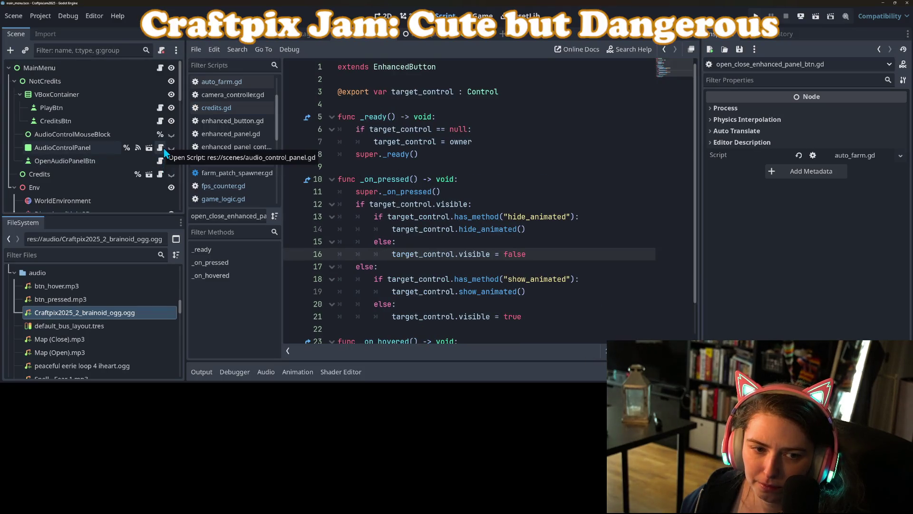
left_click(160, 120)
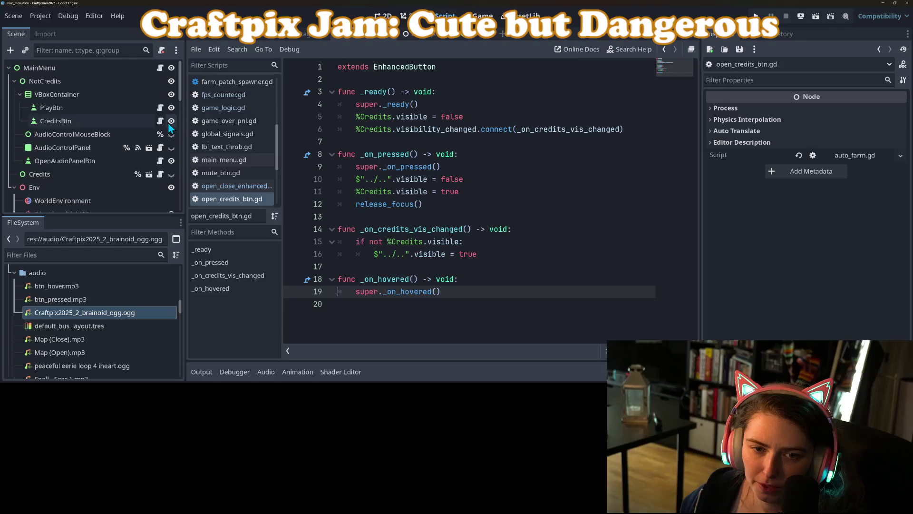
left_click(464, 195)
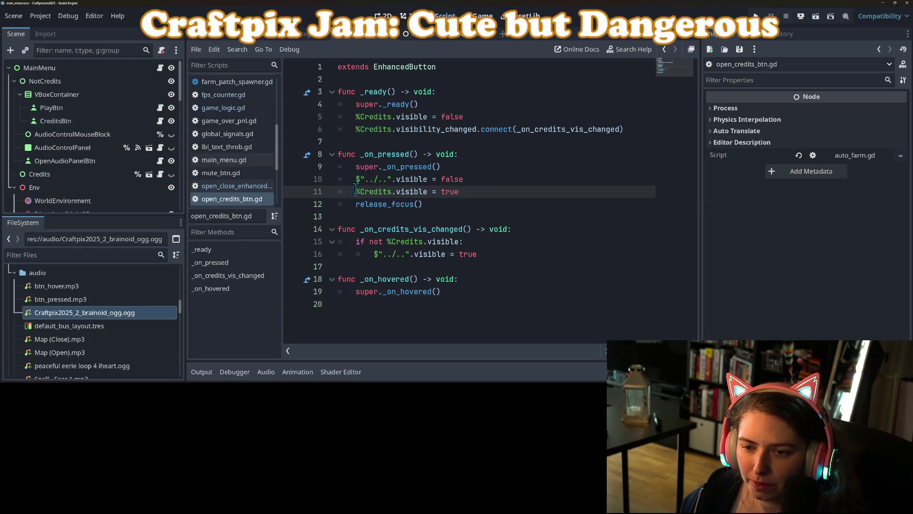
Move '%Credits.visible = true' directly below super._on_pressed(), remove the blank line, and save.
left_click_drag(354, 190, 473, 196)
key("ctrl+x")
left_click(449, 168)
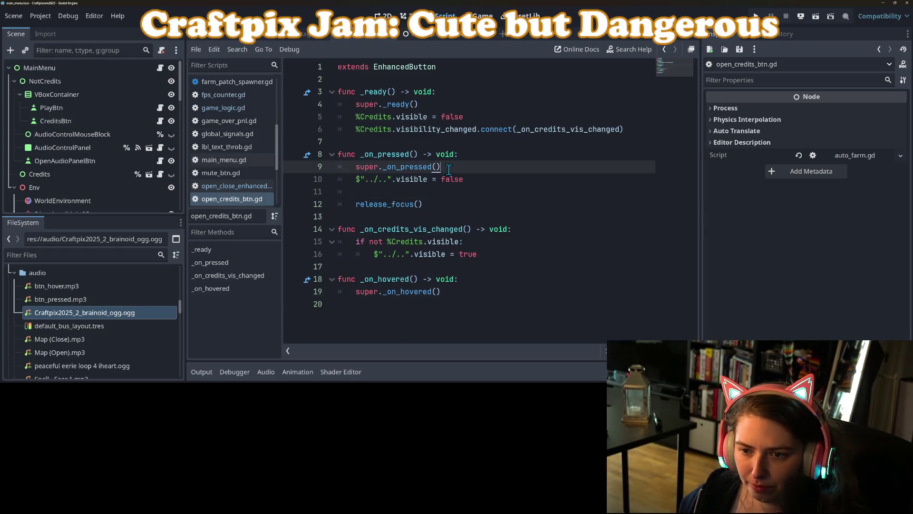
key("Return")
key("ctrl+v")
left_click(415, 204)
key("BackSpace")
key("BackSpace")
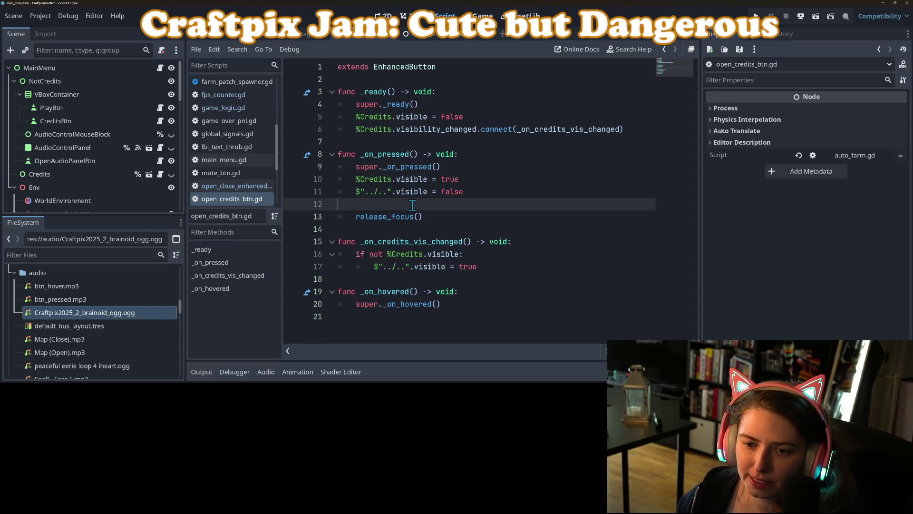
left_click(371, 254)
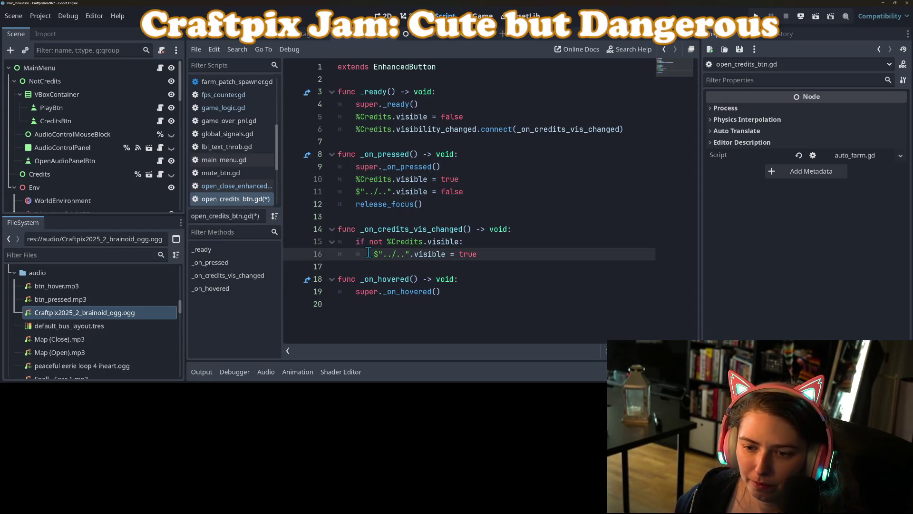
double_click(411, 241)
key("ctrl+s")
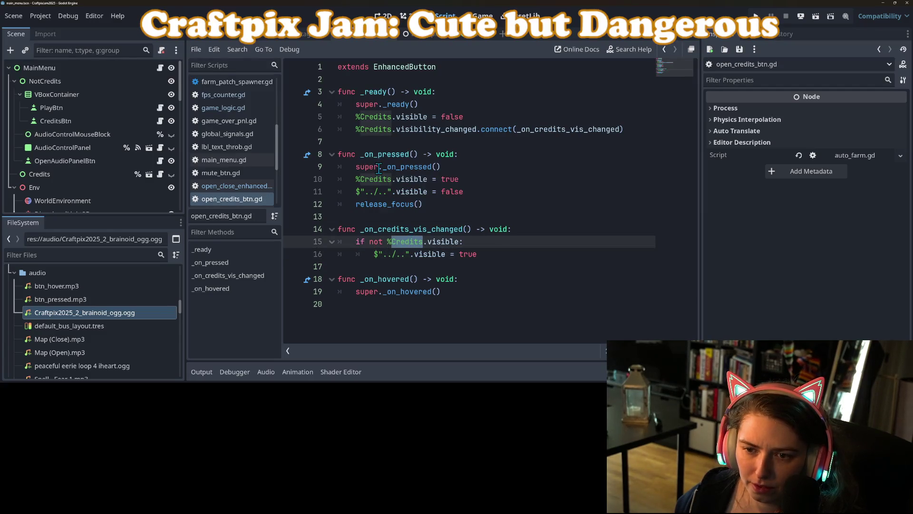
left_click(413, 242)
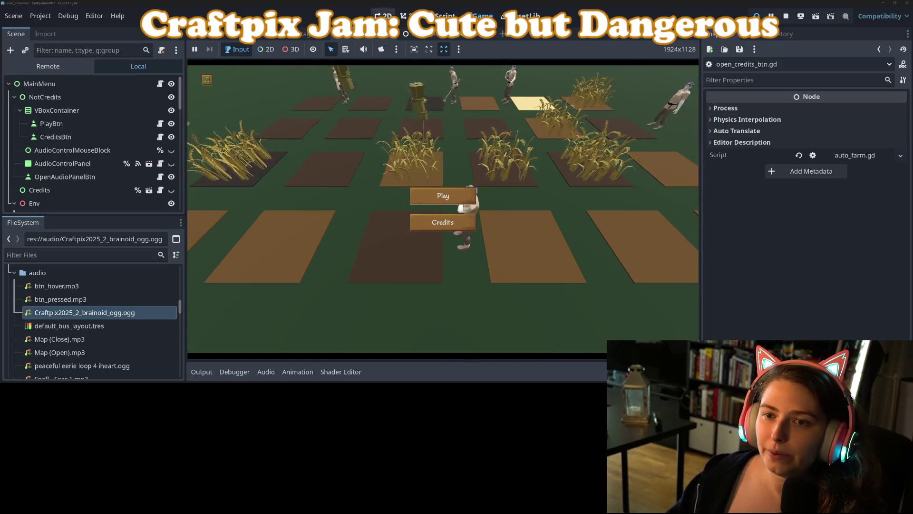
Pan and zoom around the main menu in the 2D view, then switch to the 3D farm.
left_click(383, 16)
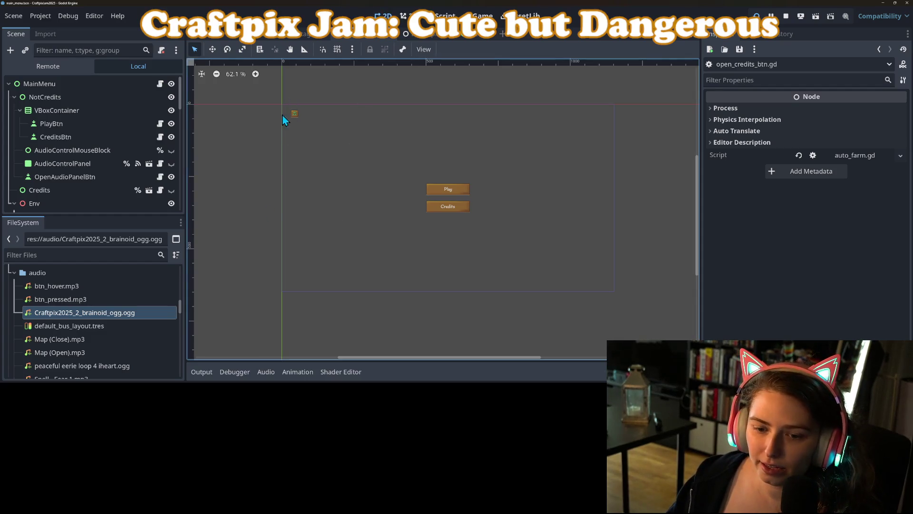
scroll(358, 306, "up", 5)
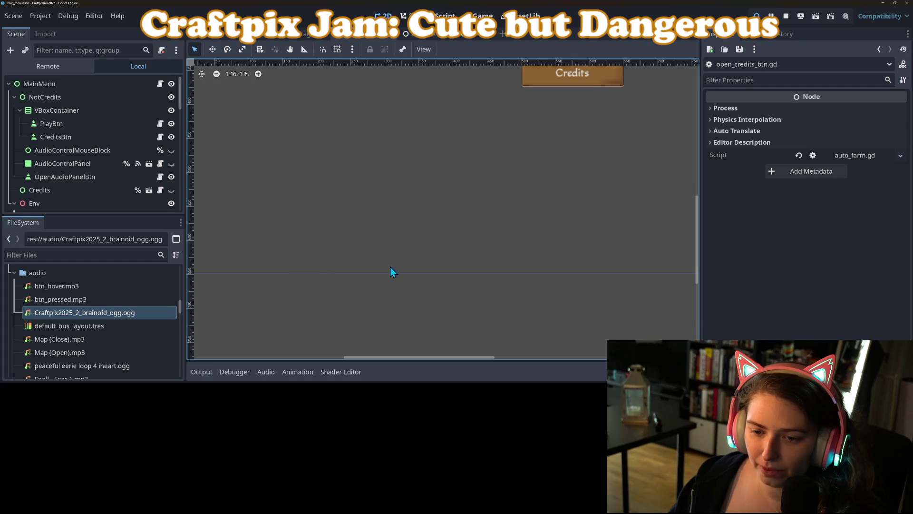
scroll(602, 281, "down", 8)
left_click_drag(554, 275, 347, 285)
scroll(307, 284, "up", 1)
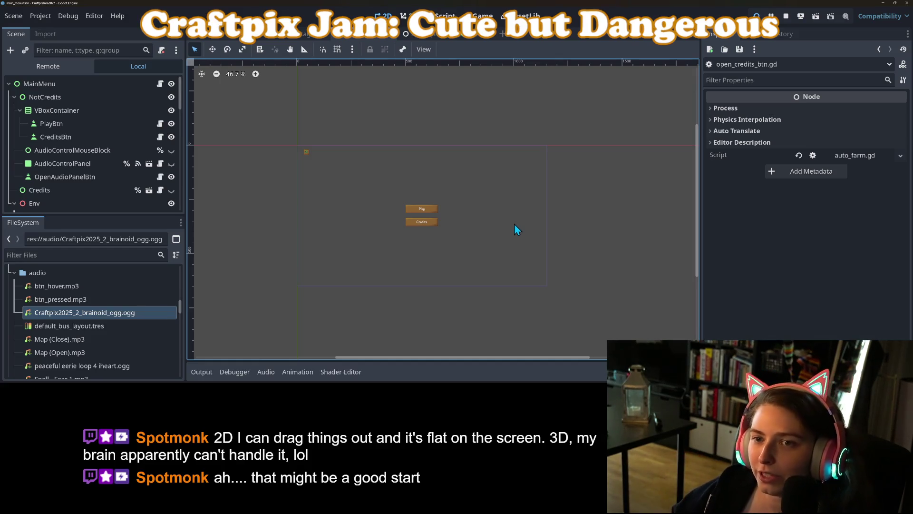
left_click(407, 16)
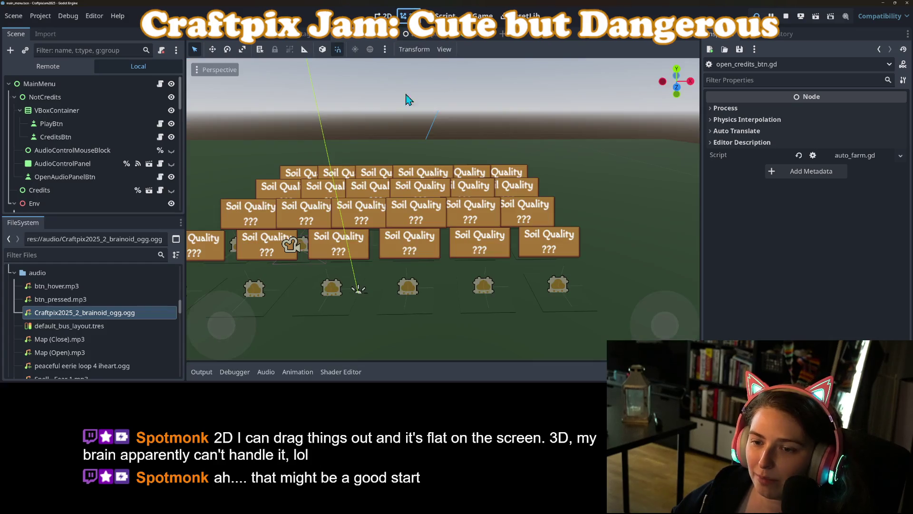
Orbit toward the Soil Quality signs and select FarmPatch14.
left_click_drag(388, 217, 424, 267)
scroll(424, 267, "up", 5)
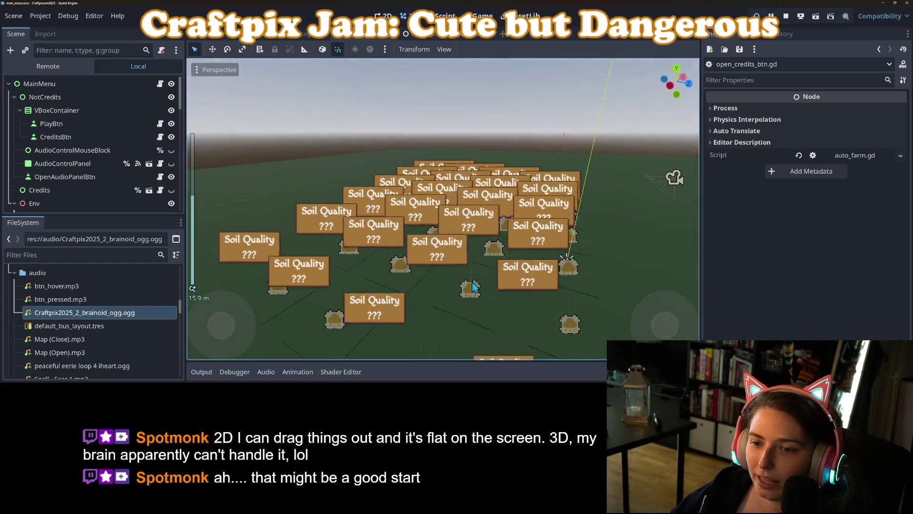
mouse_move(470, 286)
left_mouse_down()
mouse_move(381, 297)
mouse_move(337, 291)
mouse_move(418, 302)
left_mouse_up()
left_click(337, 291)
scroll(409, 301, "up", 3)
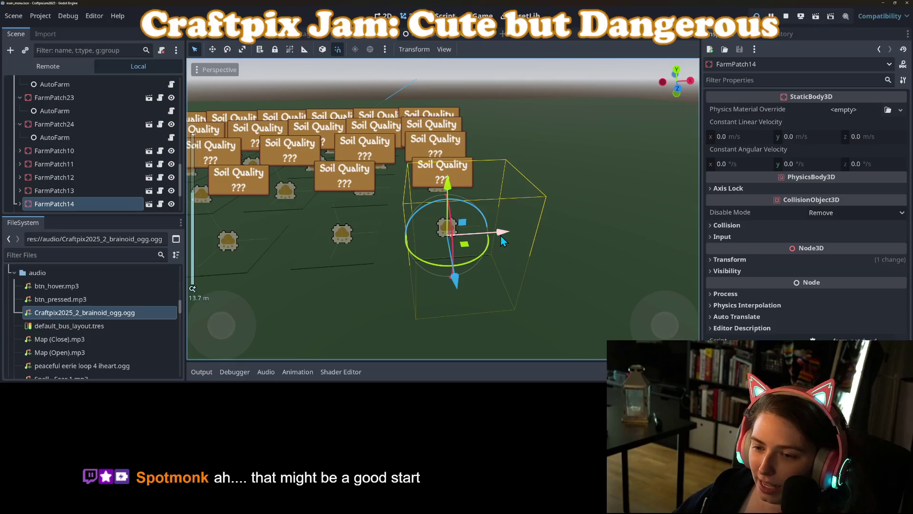
With Use Snap enabled, move FarmPatch14 along the grid and save the scene.
mouse_move(457, 282)
left_mouse_down()
mouse_move(449, 256)
mouse_move(452, 279)
left_mouse_up()
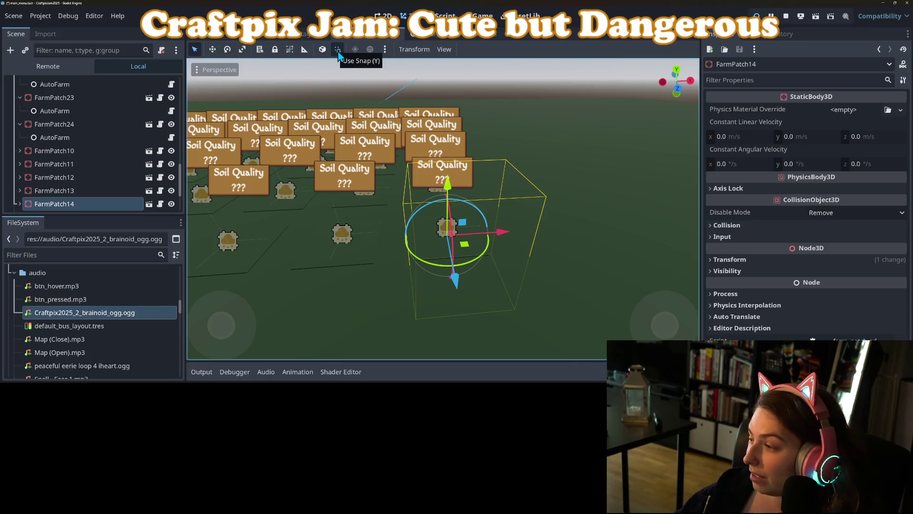
left_click(338, 50)
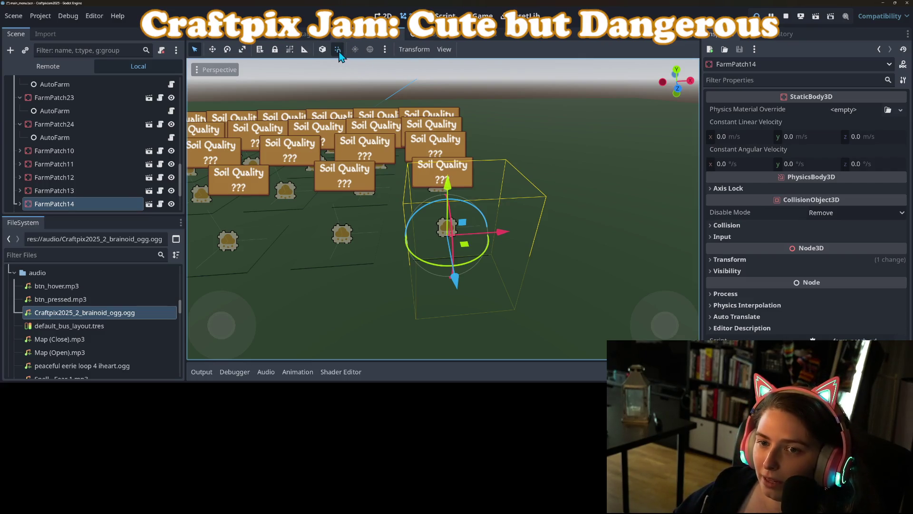
key("g")
key("x")
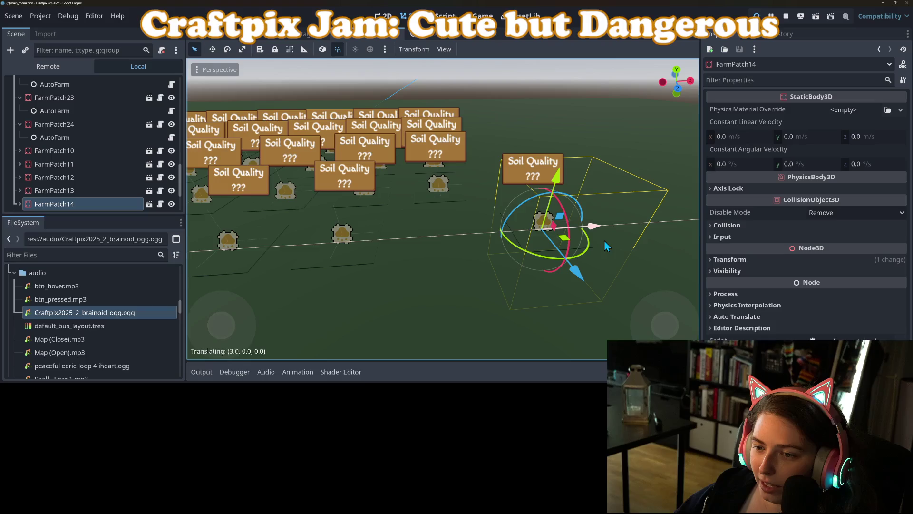
key("z")
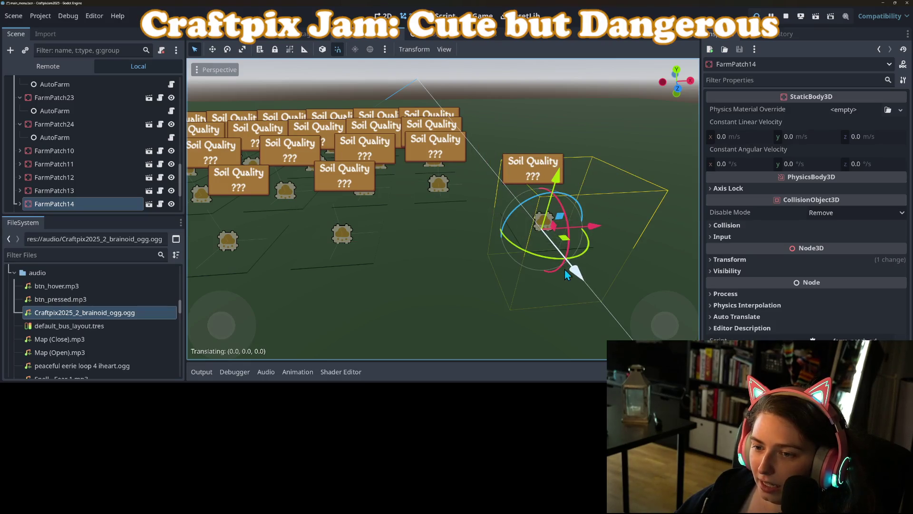
key("x")
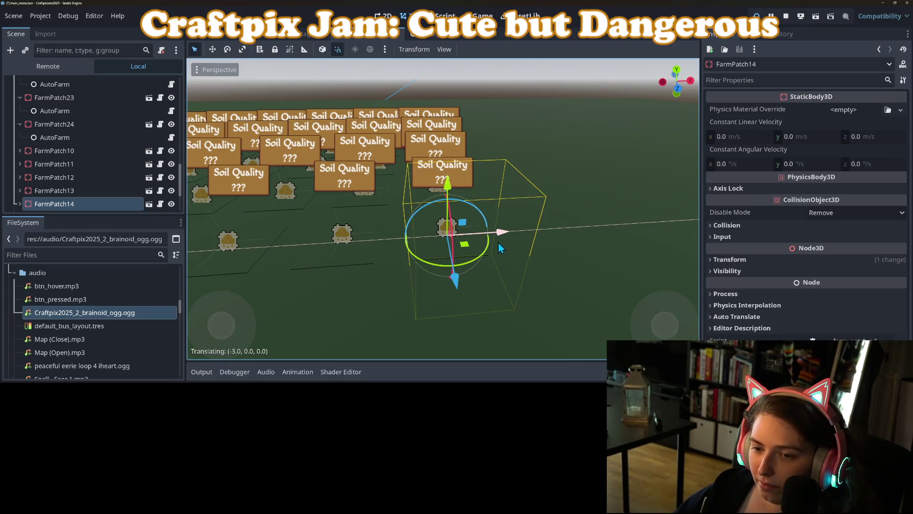
left_click(487, 244)
scroll(495, 252, "down", 3)
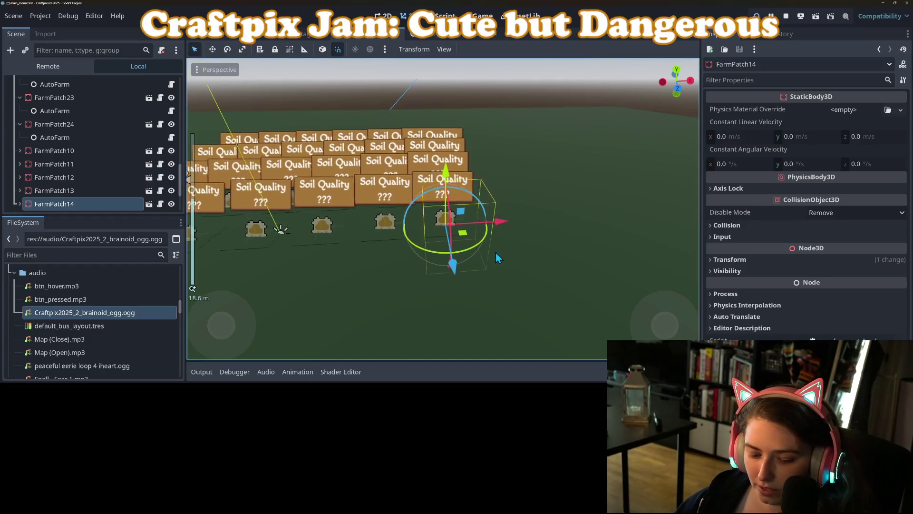
key("ctrl+s")
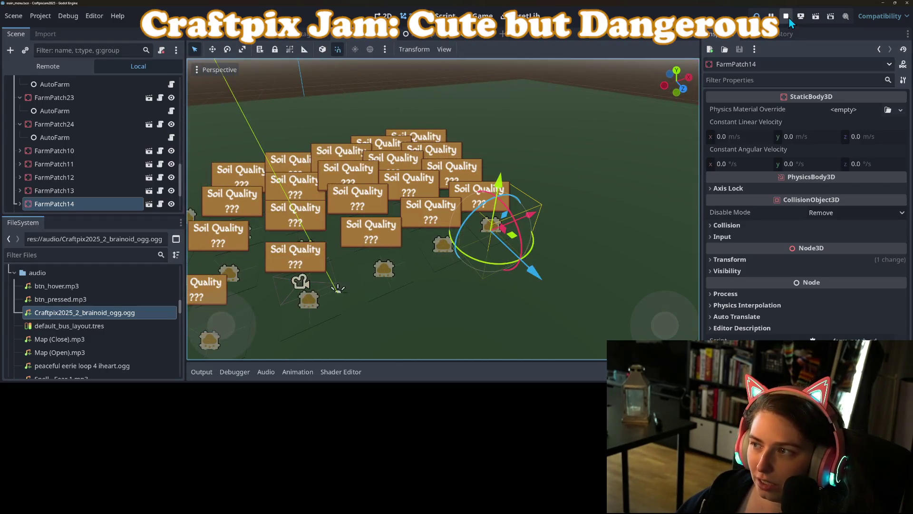
Stop the running game, collapse the Env branch, and open the Credits node's script.
left_click(787, 17)
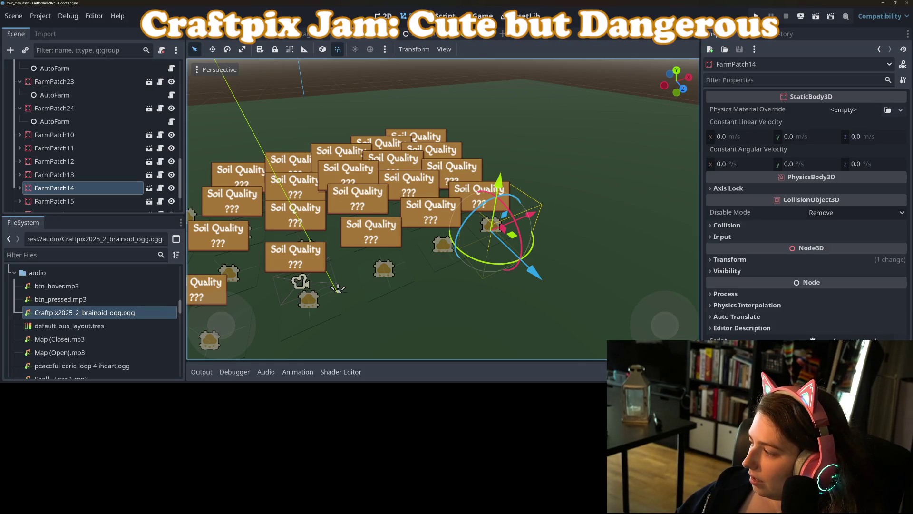
scroll(108, 156, "up", 5)
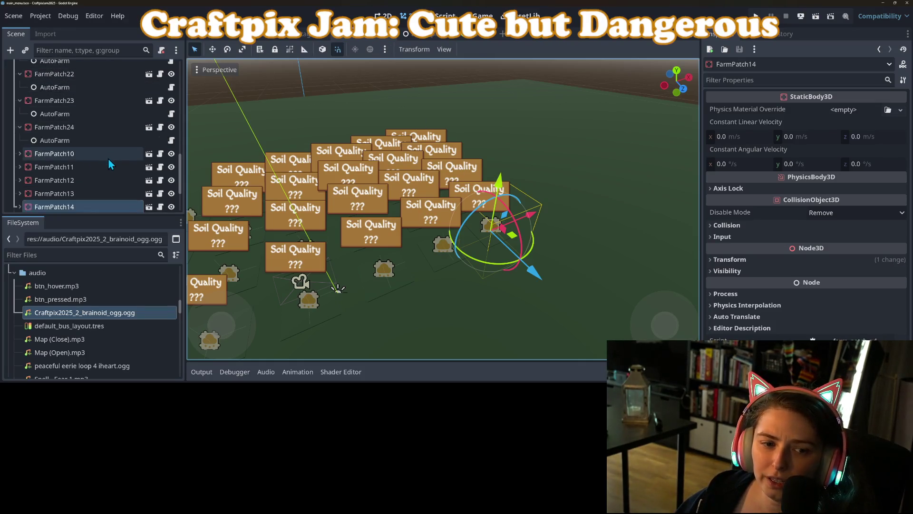
scroll(110, 160, "up", 10)
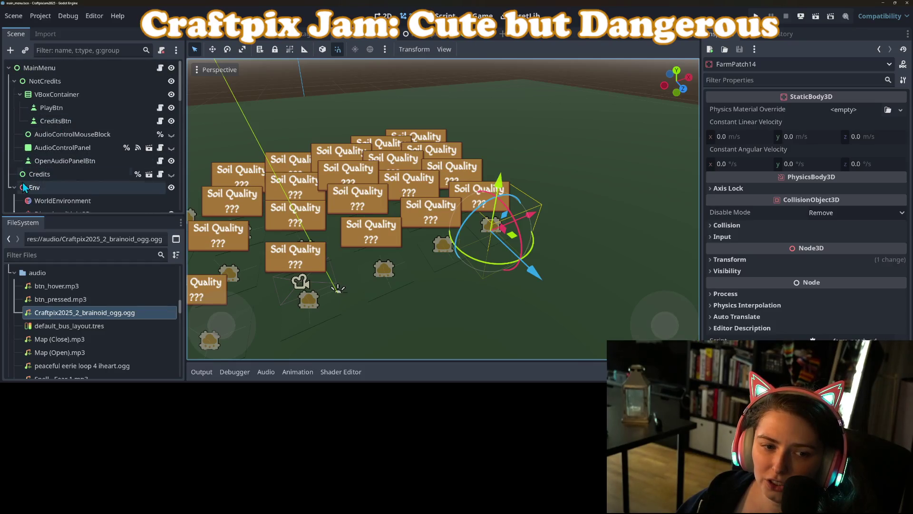
left_click(14, 187)
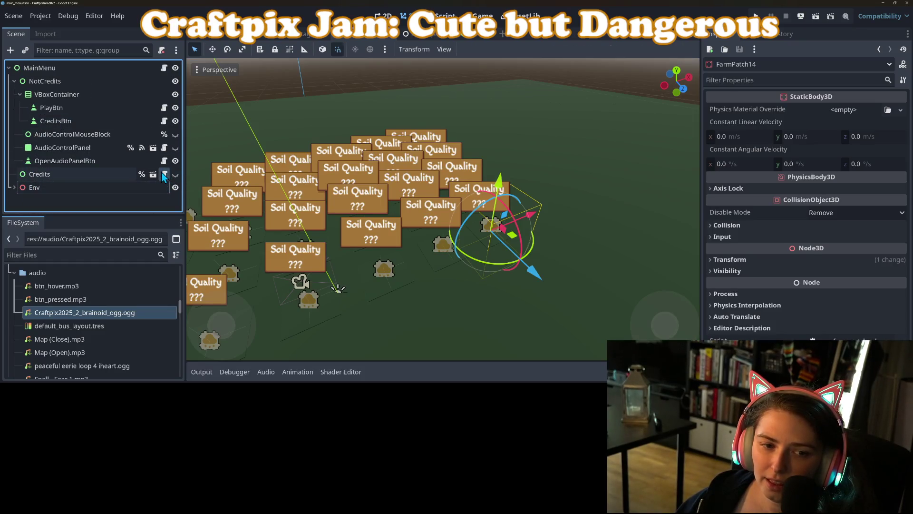
left_click(164, 174)
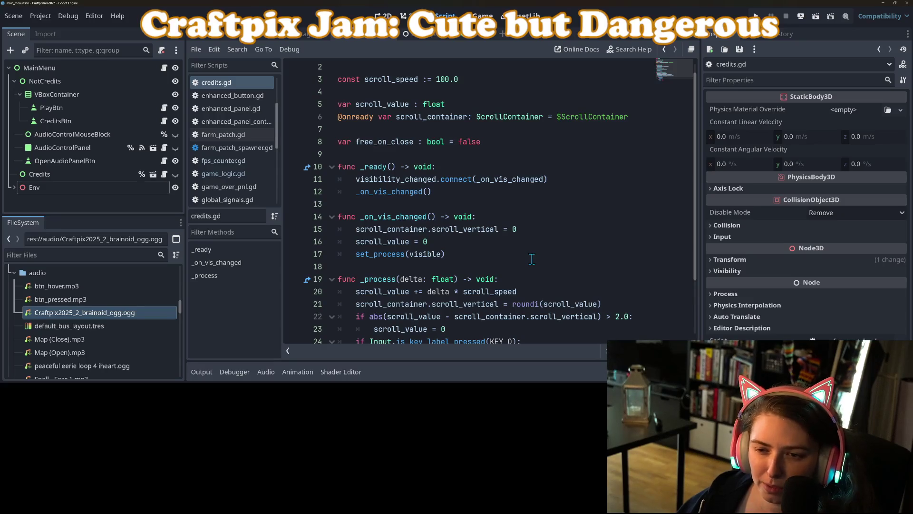
Review the CreditsBtn script, placing the cursor at the end of line 16.
left_click(454, 184)
left_click(452, 191)
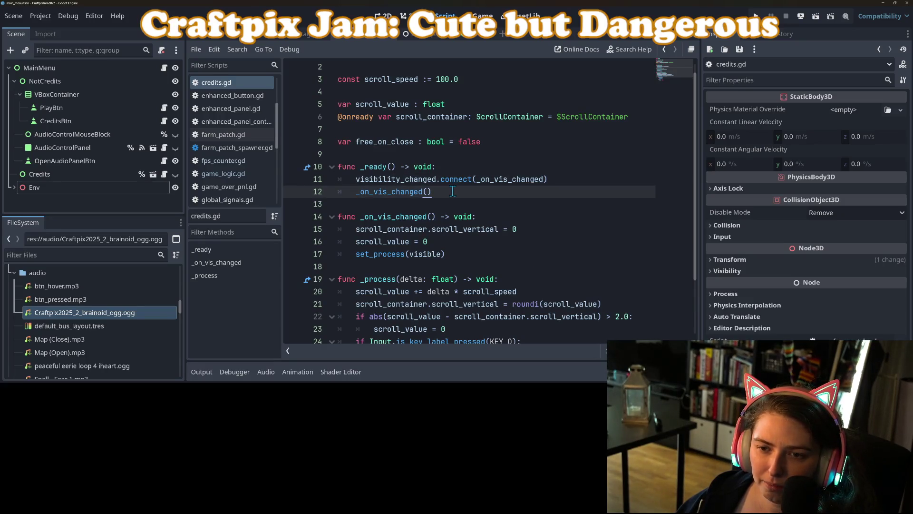
left_click(164, 120)
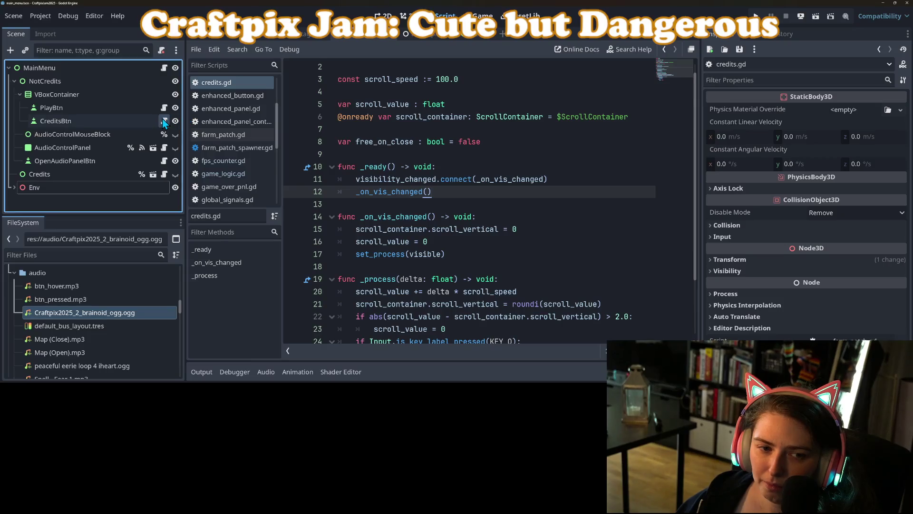
left_click(422, 265)
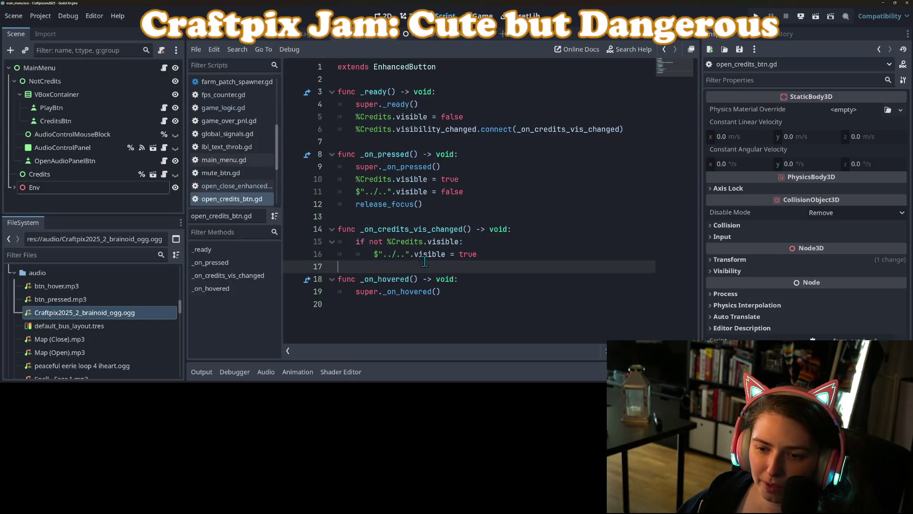
double_click(430, 254)
left_click(478, 255)
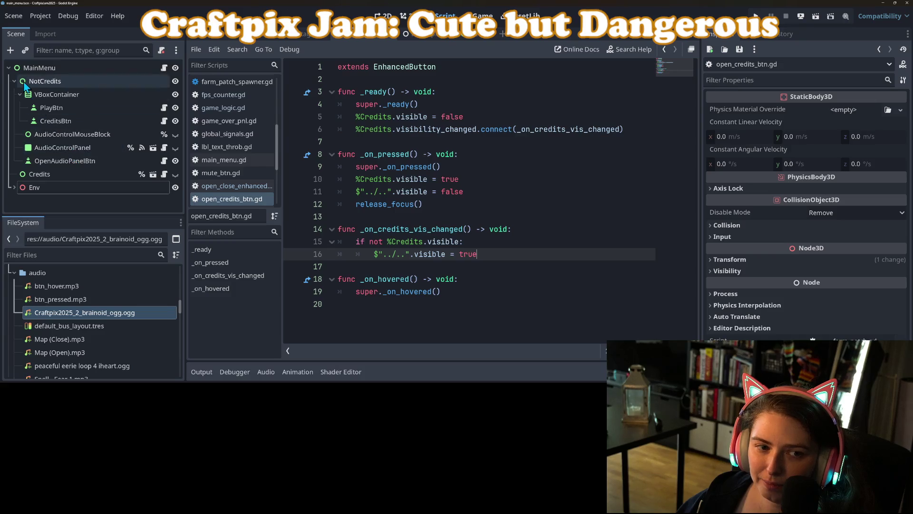
Collapse the VBoxContainer branch, select MainMenu, and return to the 3D view.
left_click(47, 82)
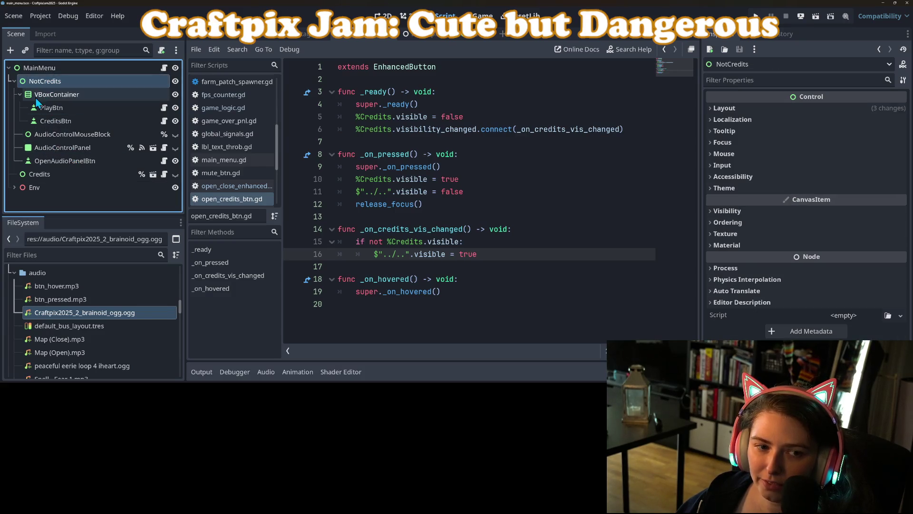
left_click(20, 94)
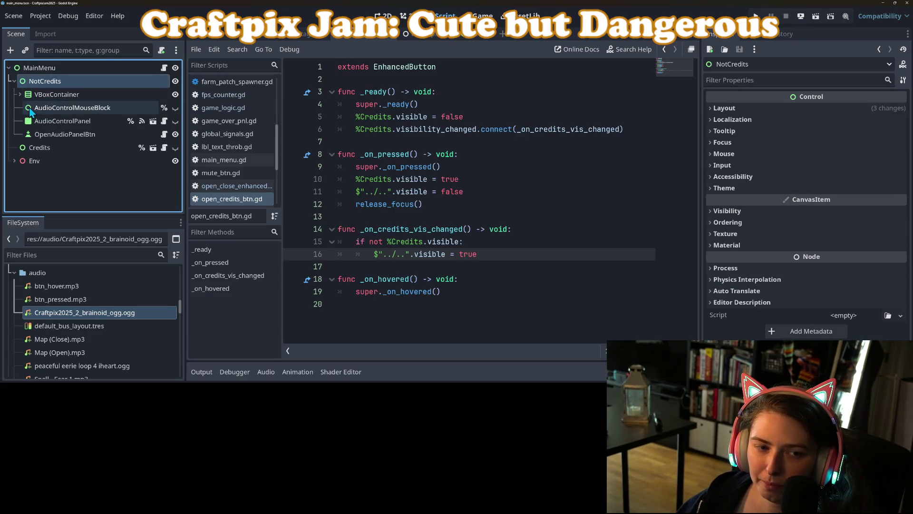
left_click(32, 69)
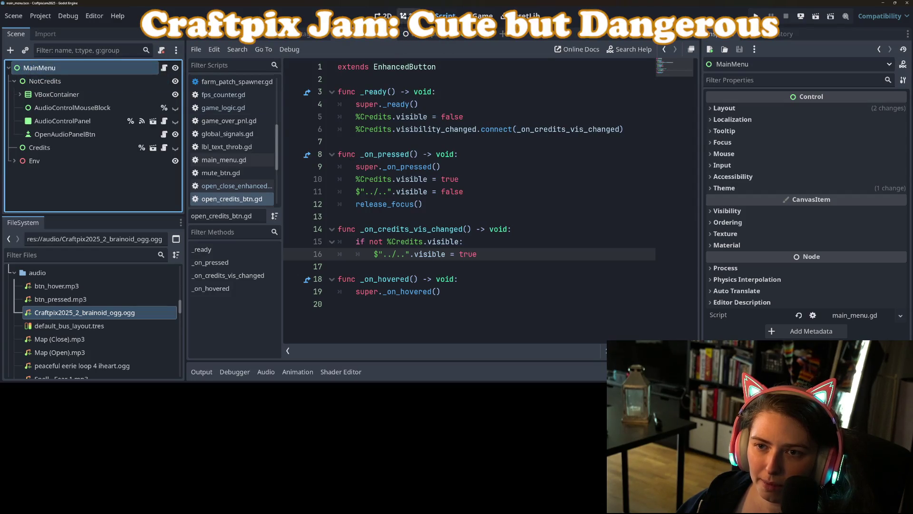
left_click(407, 16)
scroll(432, 168, "up", 5)
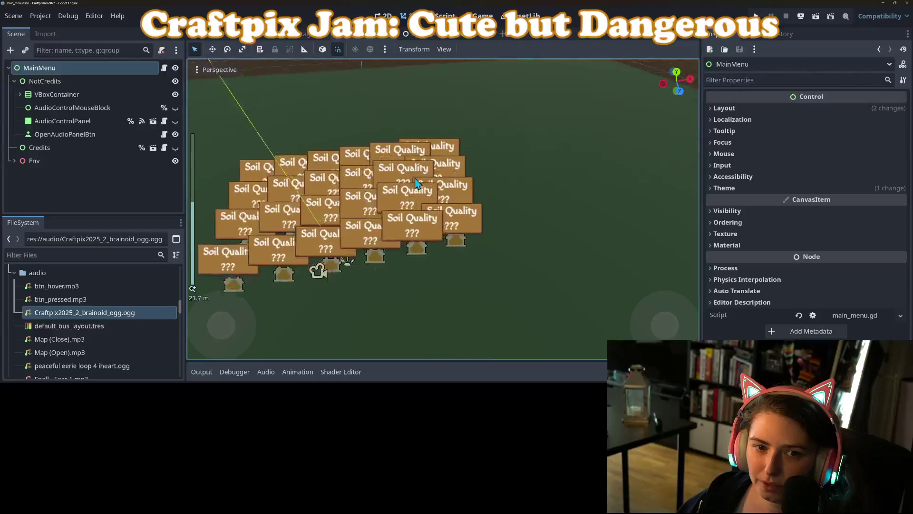
In the 2D menu layout, inspect the Mouse settings of MainMenu, Credits and NotCredits.
left_click(383, 16)
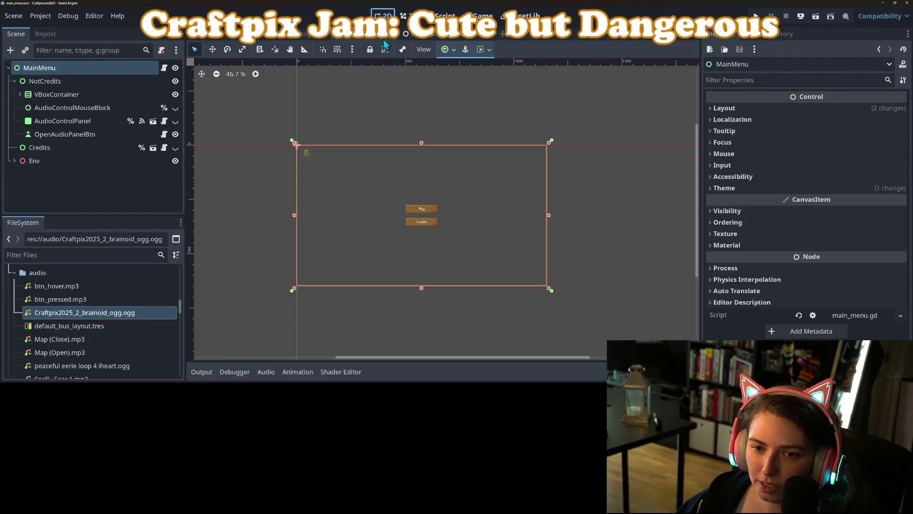
left_click(783, 108)
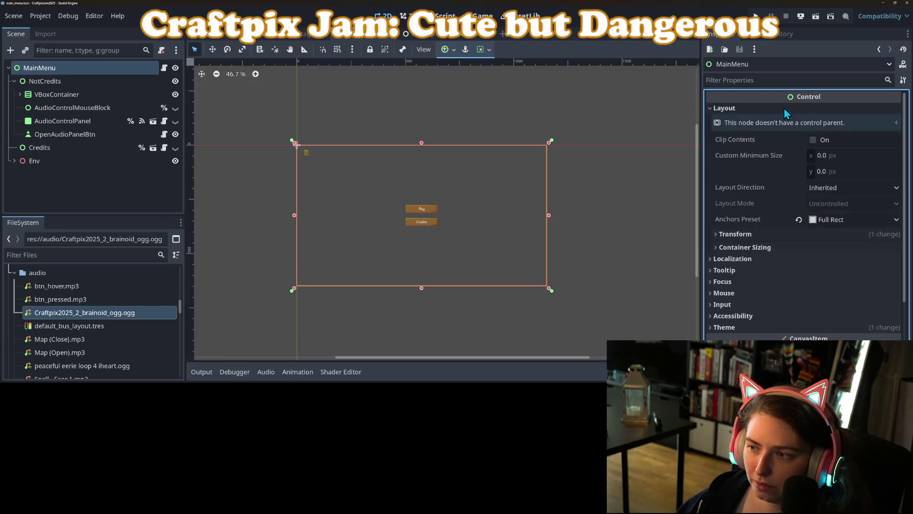
left_click(740, 291)
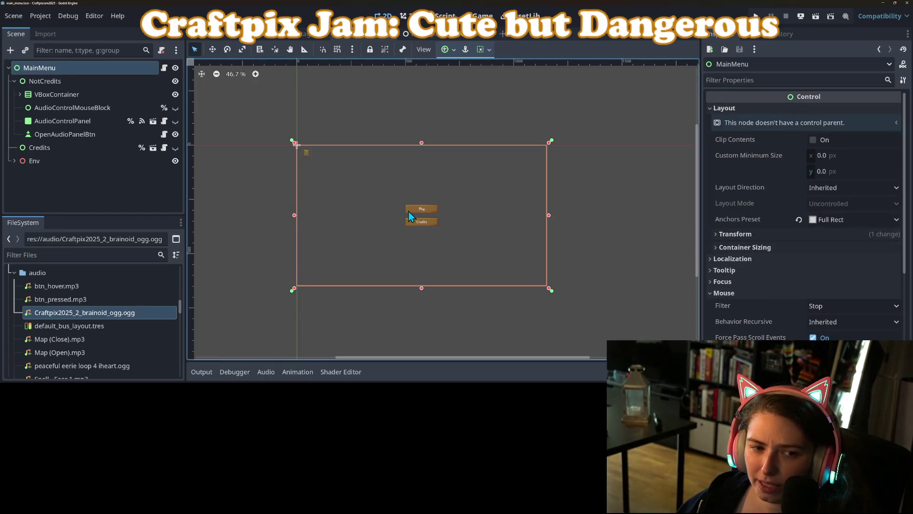
scroll(408, 209, "up", 4)
left_click(14, 81)
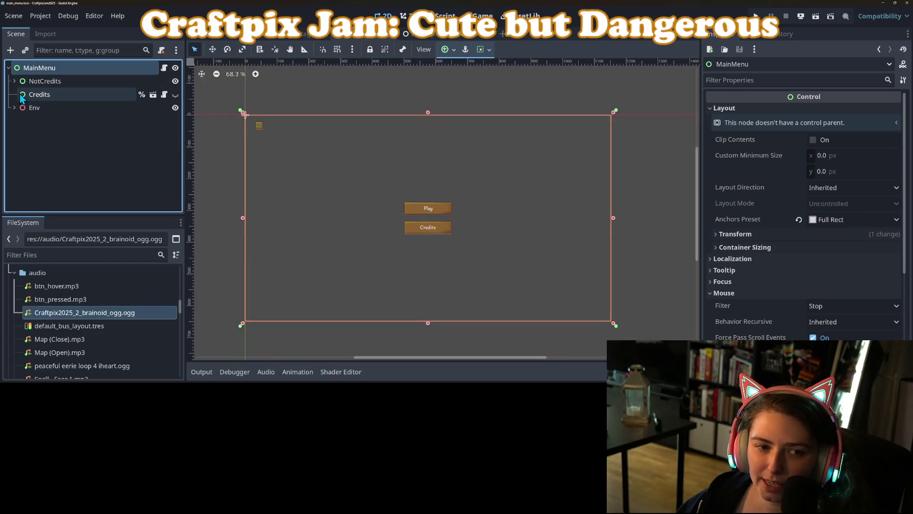
left_click(35, 95)
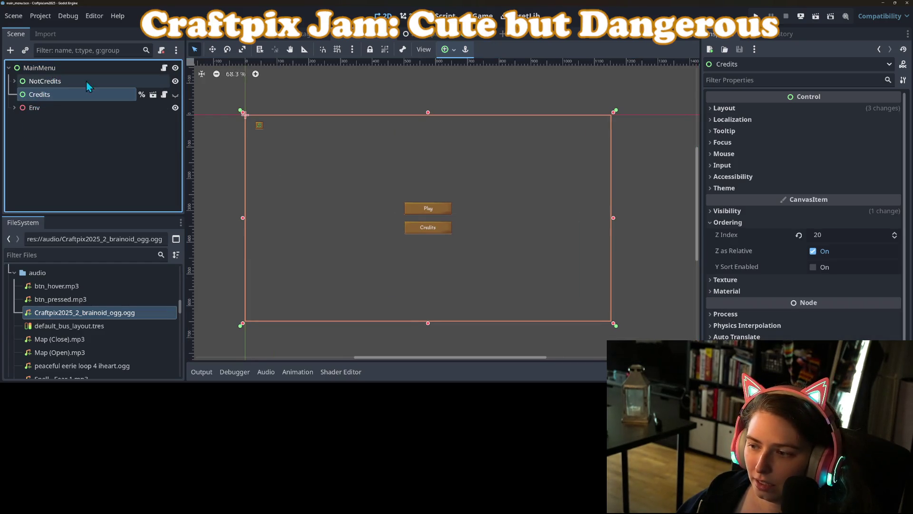
left_click(666, 173)
left_click(724, 154)
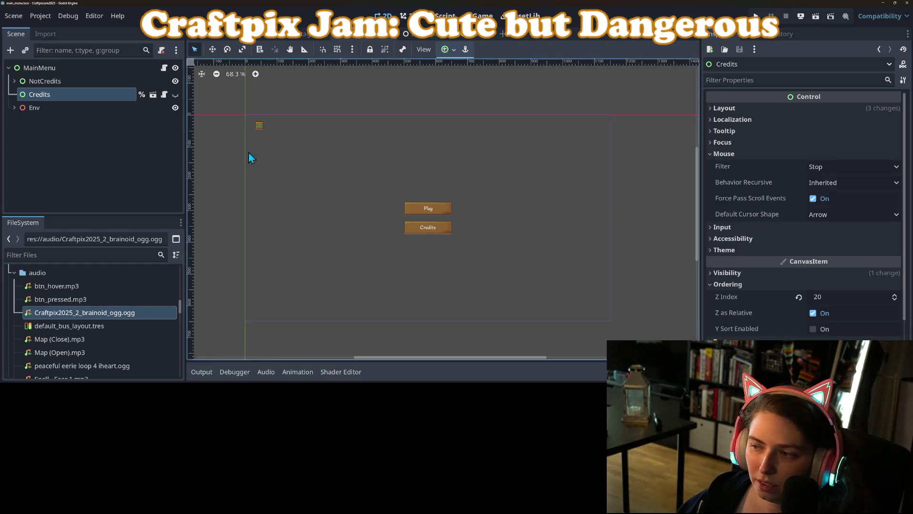
left_click(75, 82)
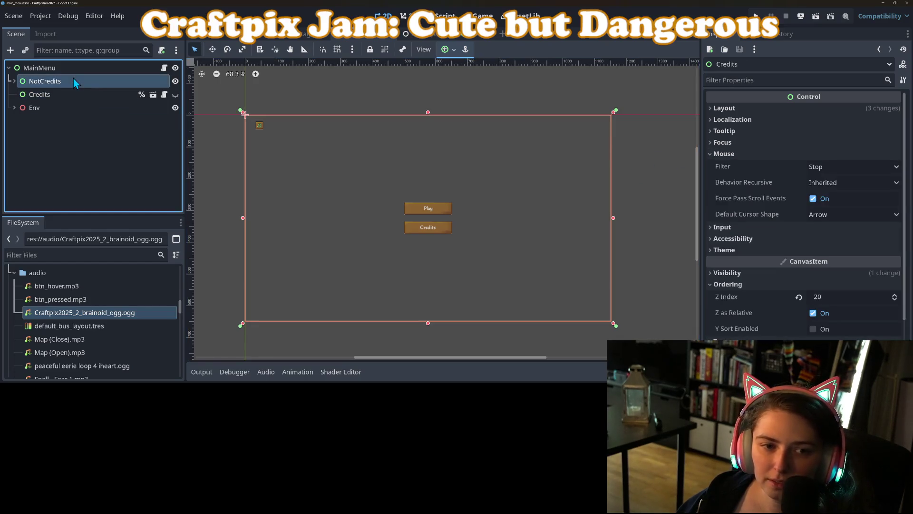
left_click(742, 155)
left_click(742, 155)
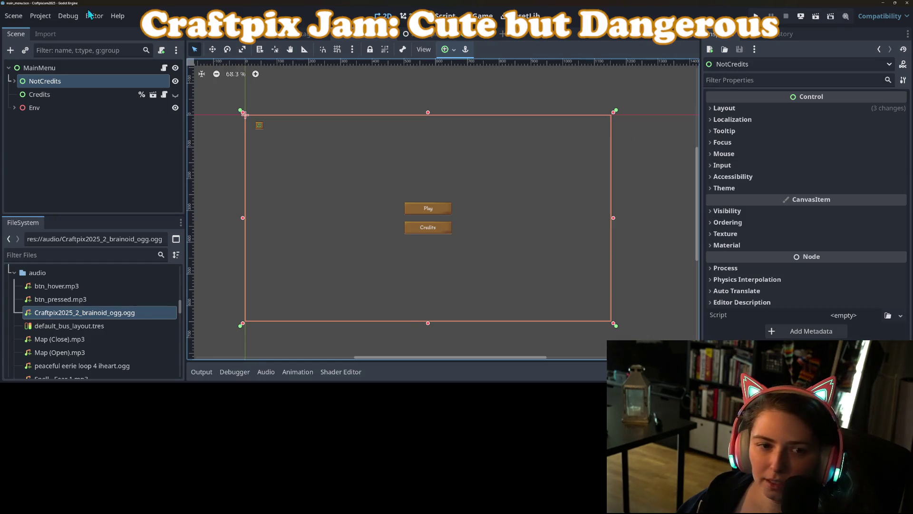
left_click(47, 67)
Expand the Env node to list its FarmPatch children and select the first FarmPatch.
mouse_move(26, 110)
left_mouse_down()
mouse_move(24, 76)
mouse_move(19, 104)
left_mouse_up()
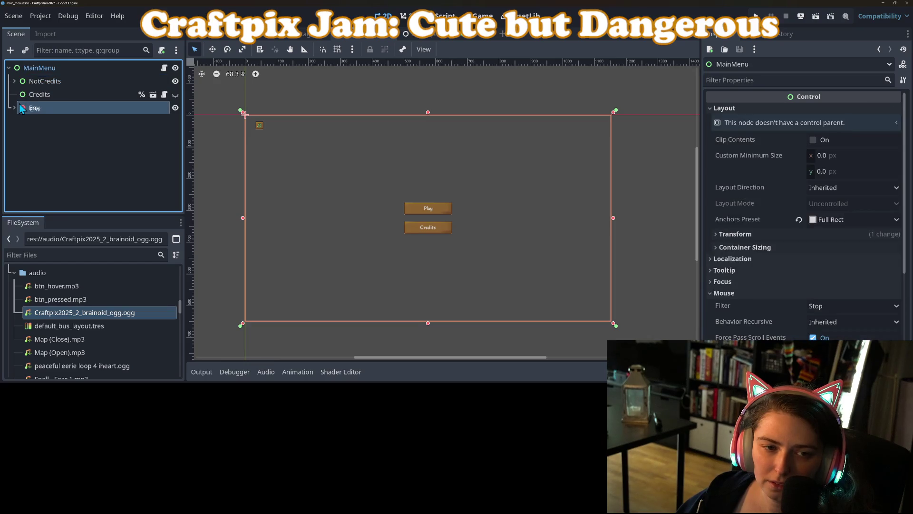
left_click(92, 139)
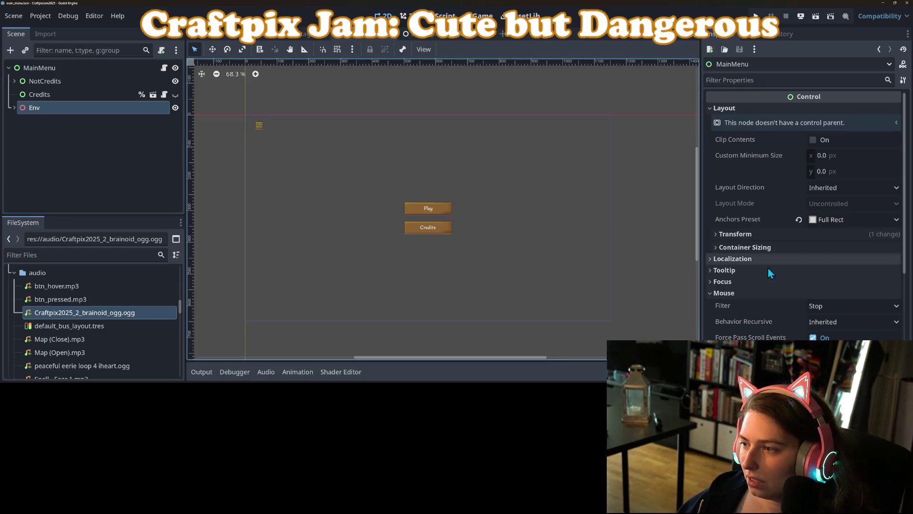
left_click(15, 108)
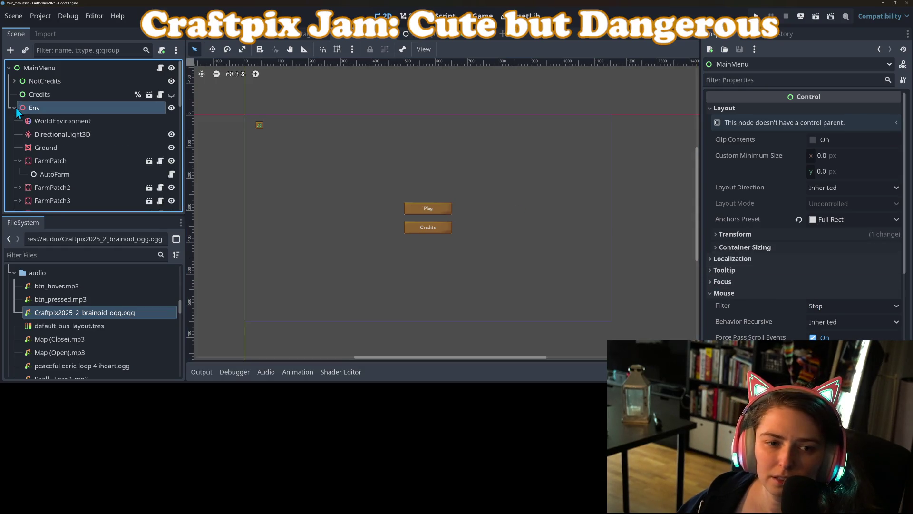
left_click(19, 161)
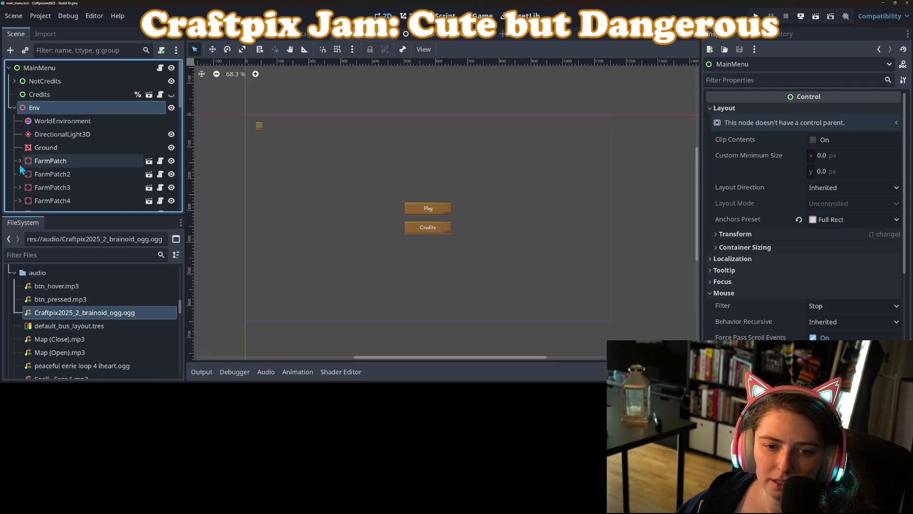
left_click(21, 162)
scroll(20, 188, "down", 3)
scroll(20, 188, "down", 4)
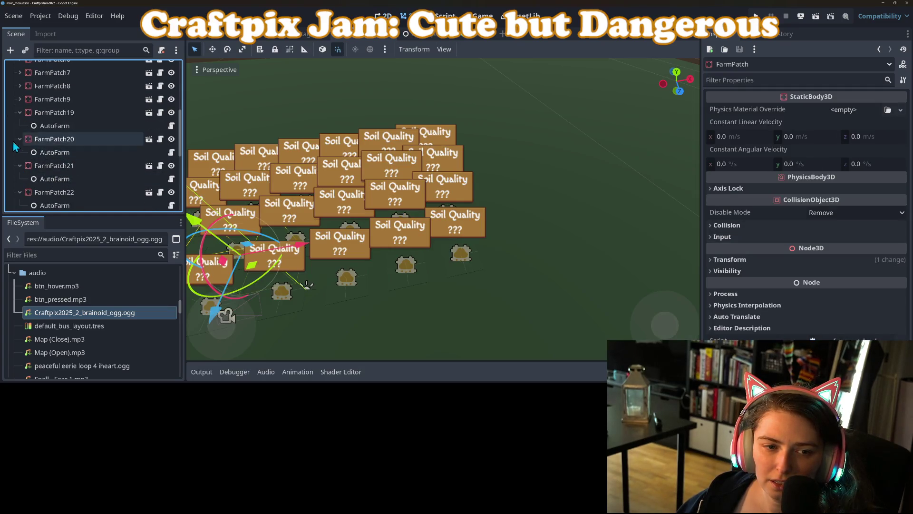
Collapse FarmPatch19 through FarmPatch24 and select all 24 FarmPatch nodes.
left_click(20, 112)
left_click(19, 126)
left_click(19, 139)
left_click(20, 152)
left_click(19, 165)
left_click(19, 179)
scroll(22, 180, "down", 5)
left_click(49, 191, "shift")
scroll(81, 174, "up", 10)
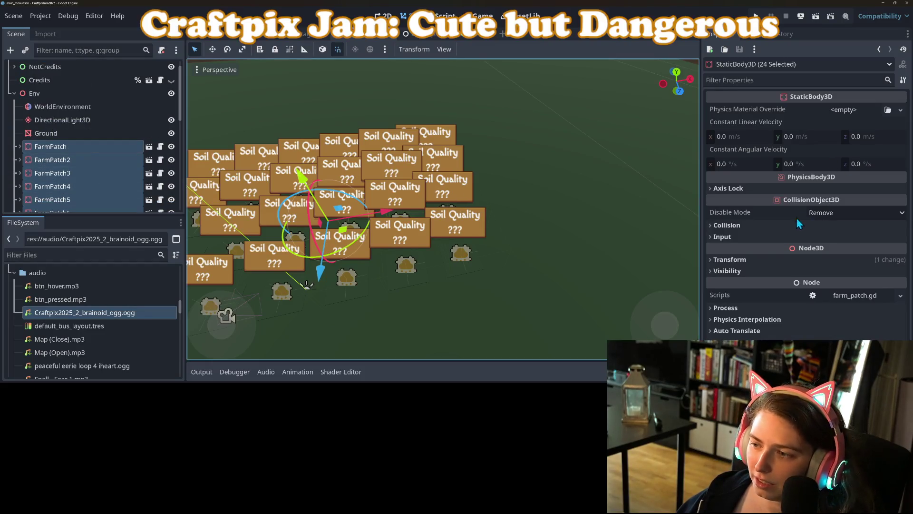
Turn off Input > Ray Pickable for all farm patches, save, and run the game.
left_click(754, 225)
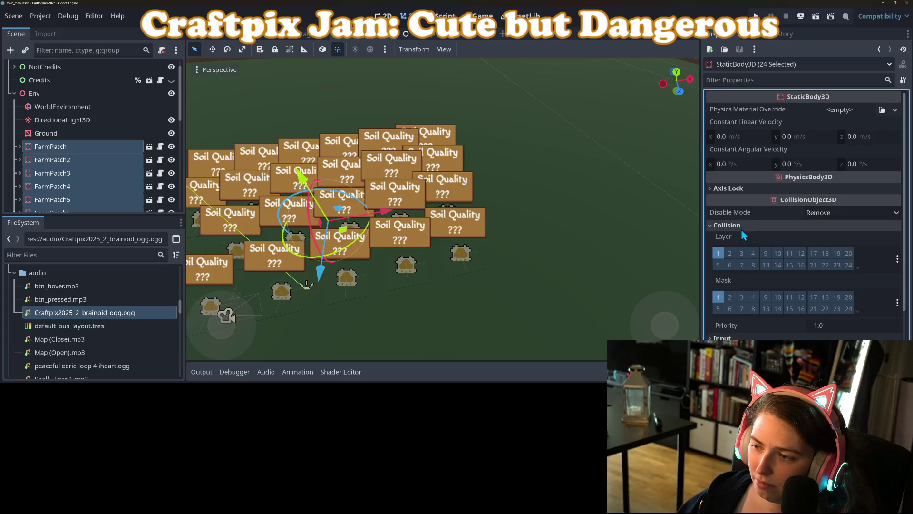
left_click(740, 225)
left_click(756, 259)
left_click(754, 262)
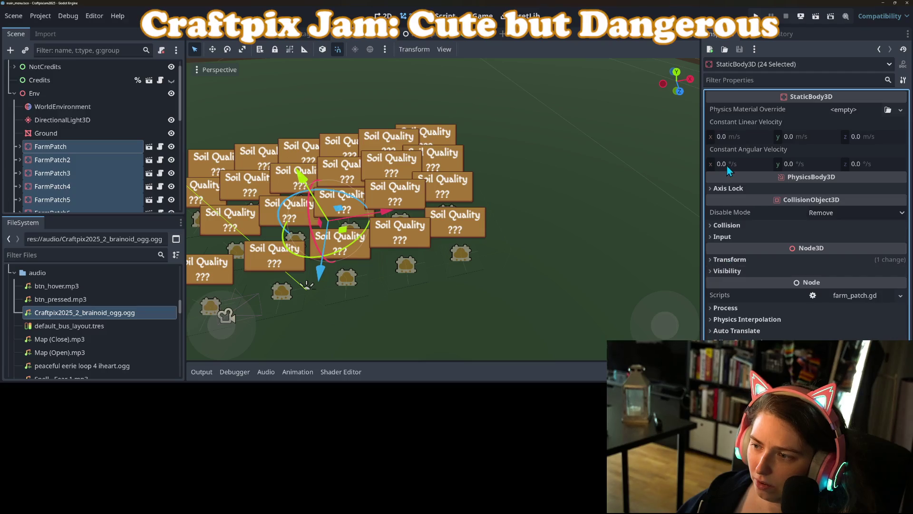
left_click(719, 230)
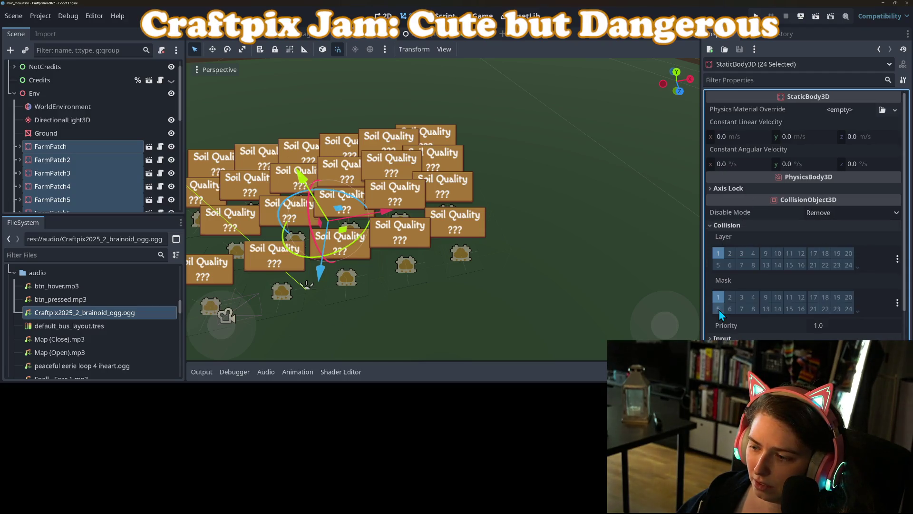
left_click(761, 336)
scroll(775, 291, "down", 3)
left_click(821, 247)
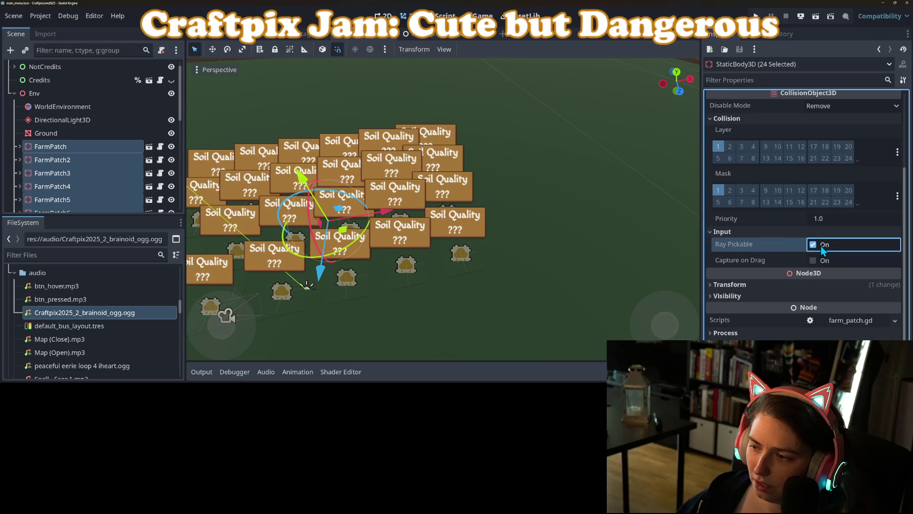
key("ctrl+s")
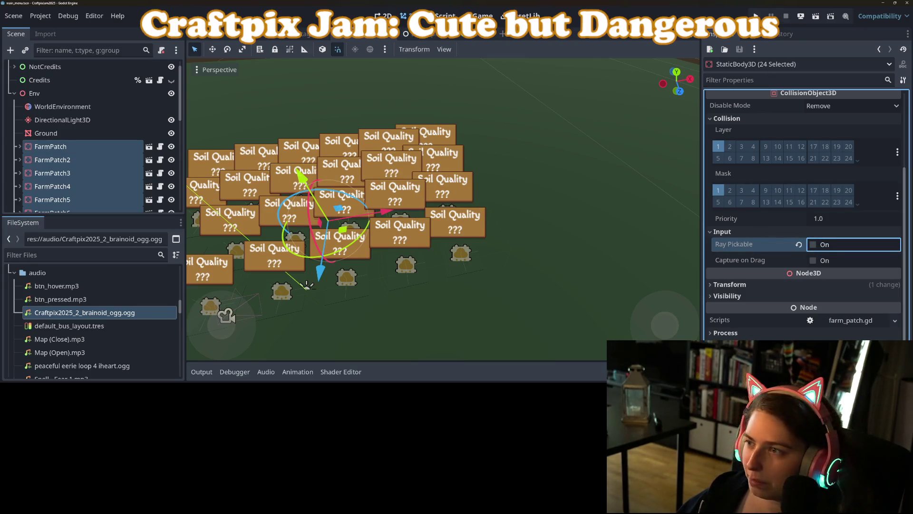
key("F5")
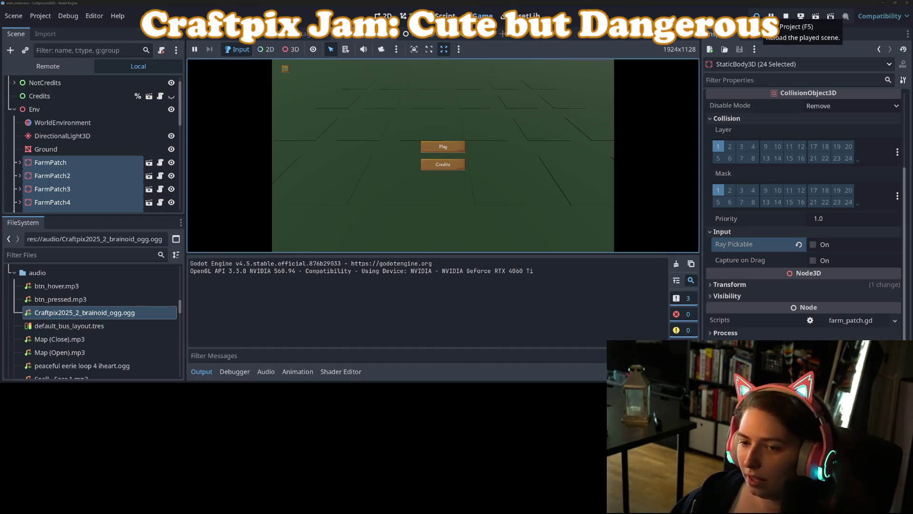
Open the in-game Credits screen, close it with Q, and stop the running game.
left_click(202, 371)
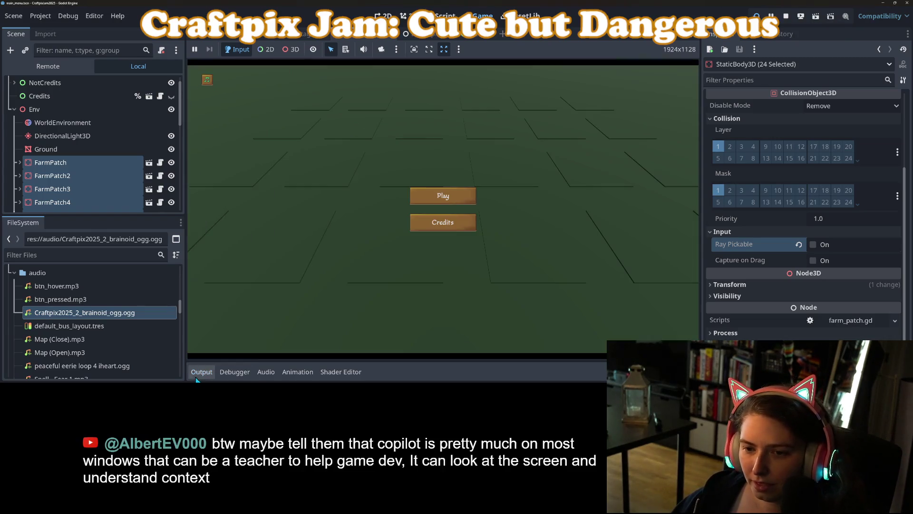
left_click(447, 221)
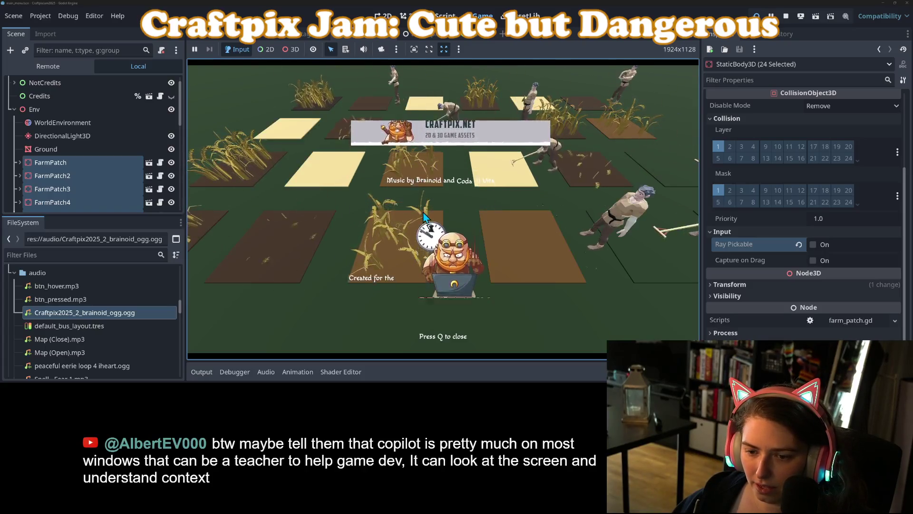
key("q")
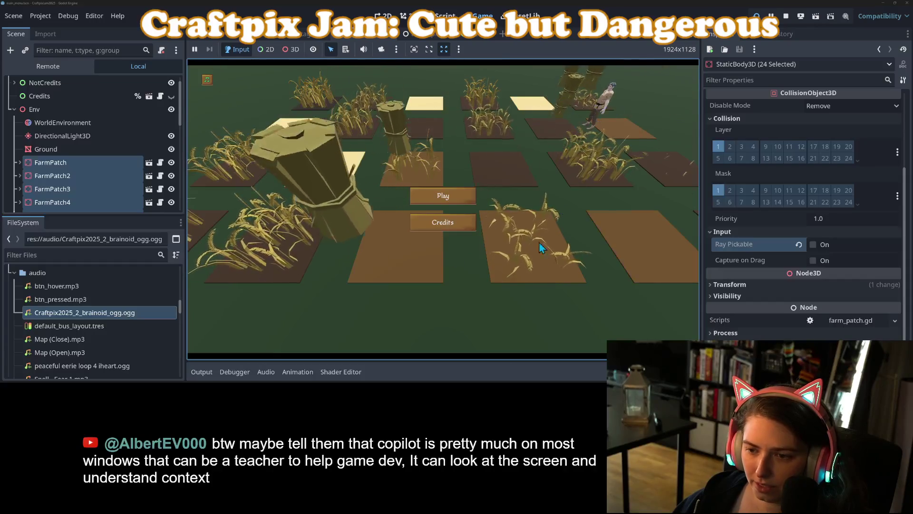
left_click(785, 16)
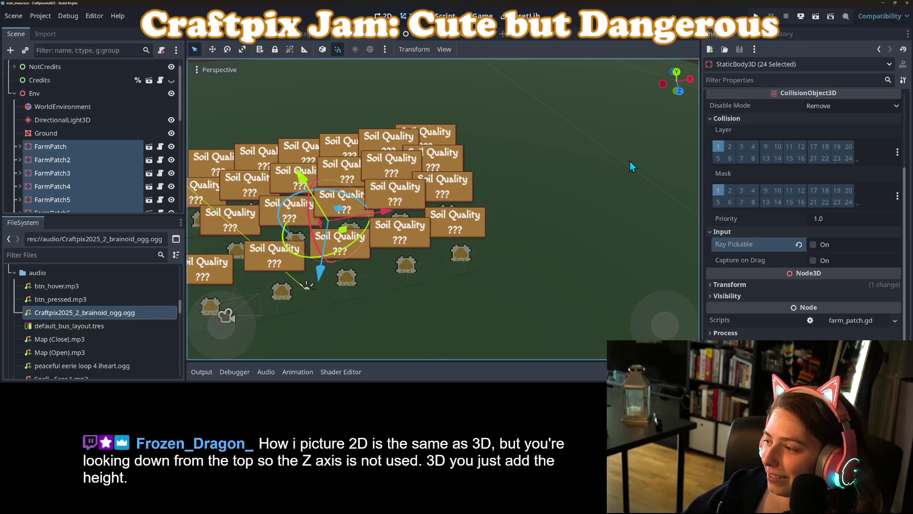
Select the Ground mesh, save the scene, and orbit around the sign grid.
left_click(629, 161)
key("ctrl+s")
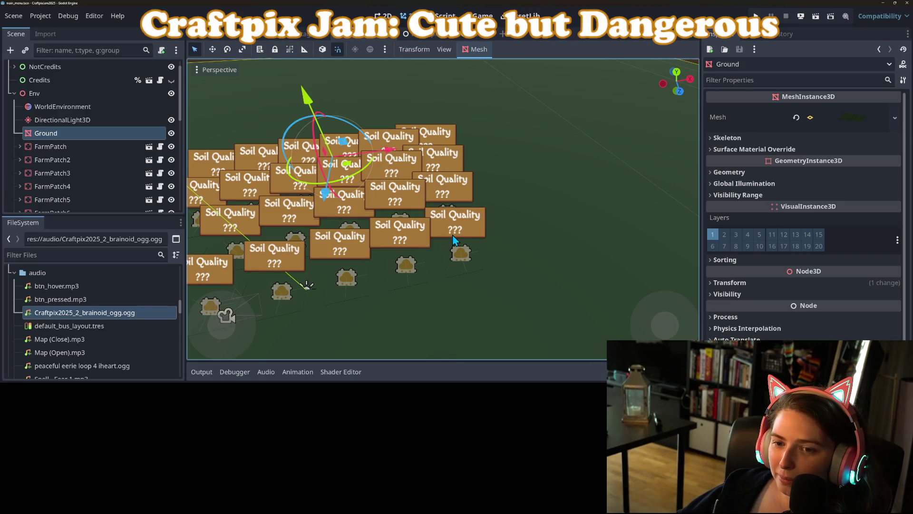
scroll(521, 255, "down", 3)
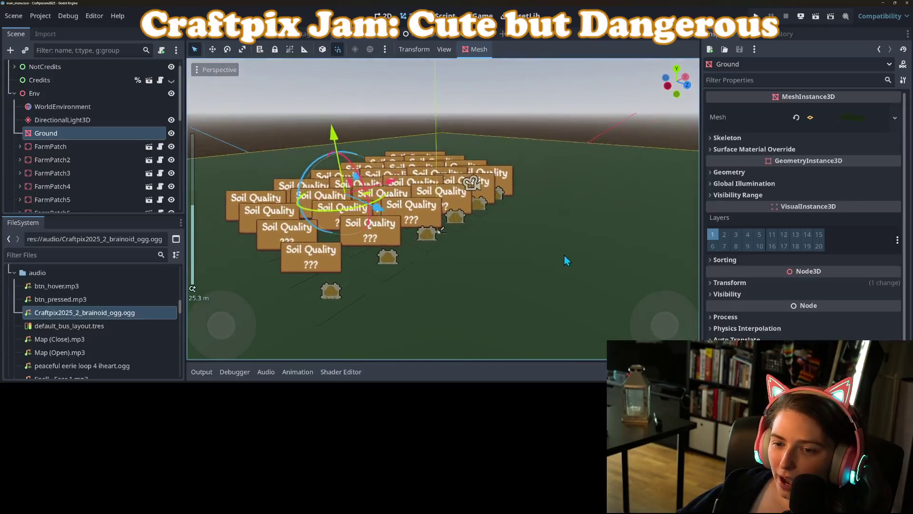
scroll(566, 247, "up", 2)
left_click_drag(571, 256, 562, 244)
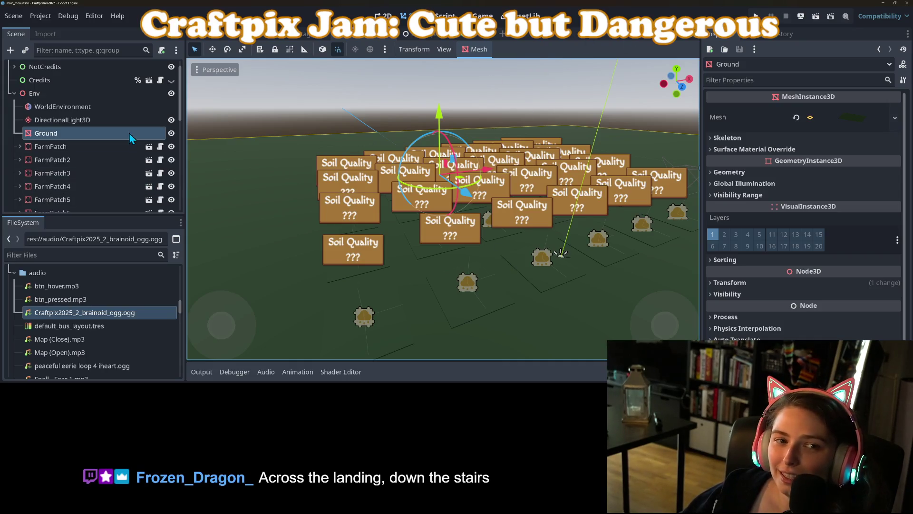
left_click(41, 16)
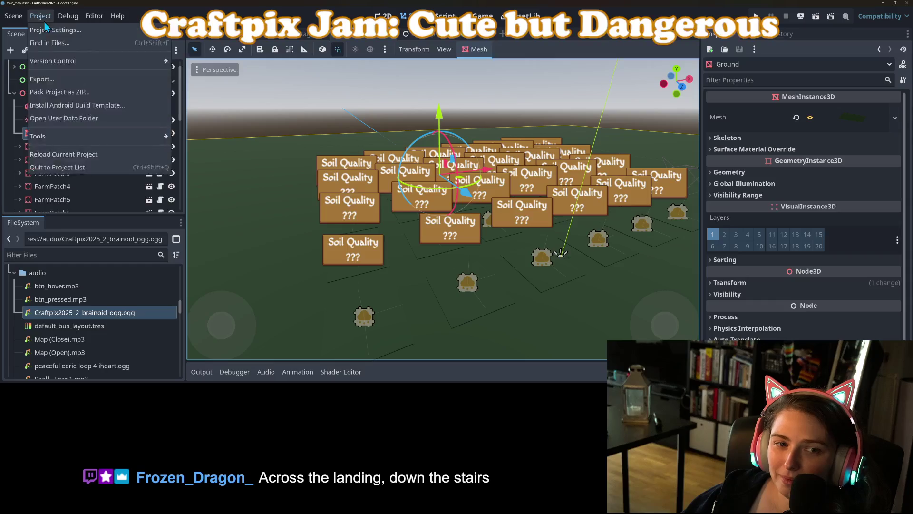
Export the Web (Runnable) preset to build/web/index.html, overwriting the old build.
left_click(97, 87)
left_click(347, 109)
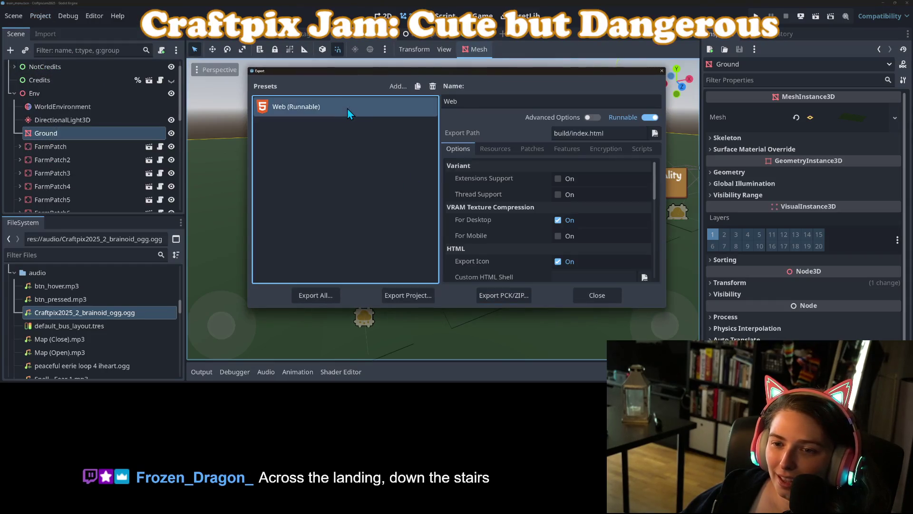
left_click(388, 298)
double_click(312, 100)
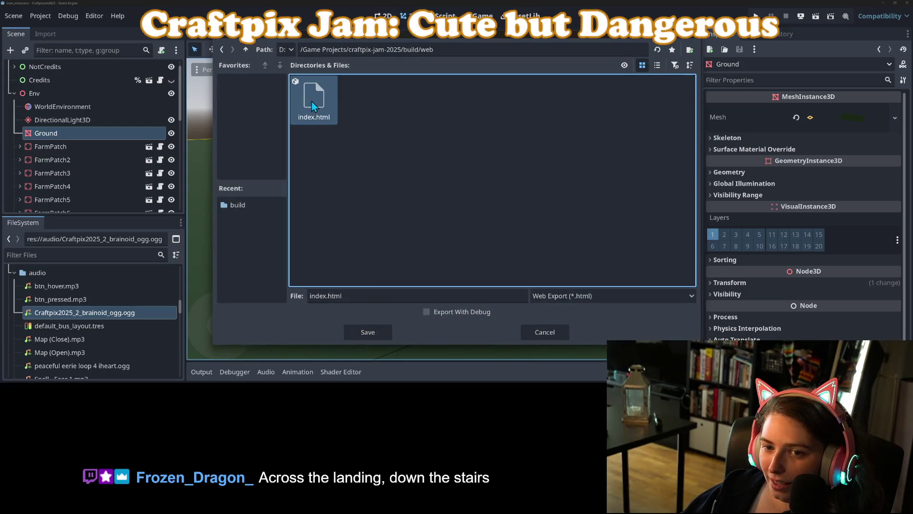
left_click(365, 332)
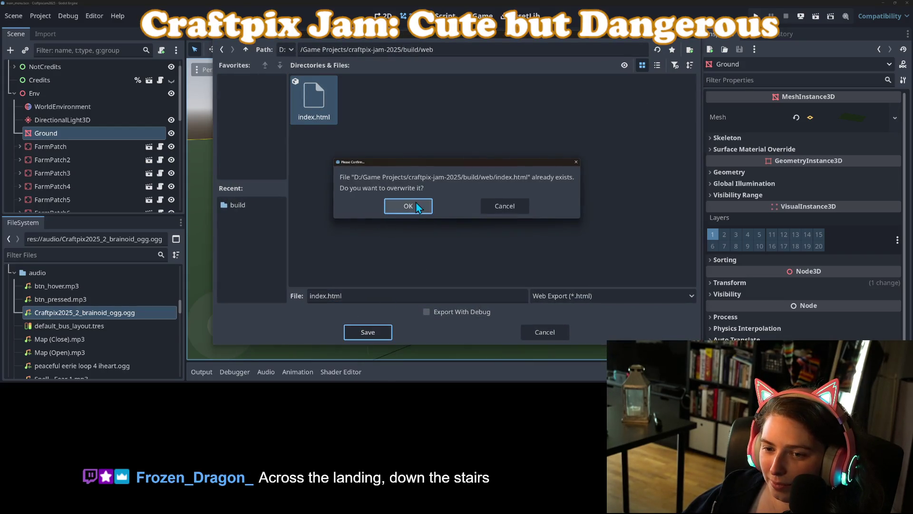
left_click(413, 203)
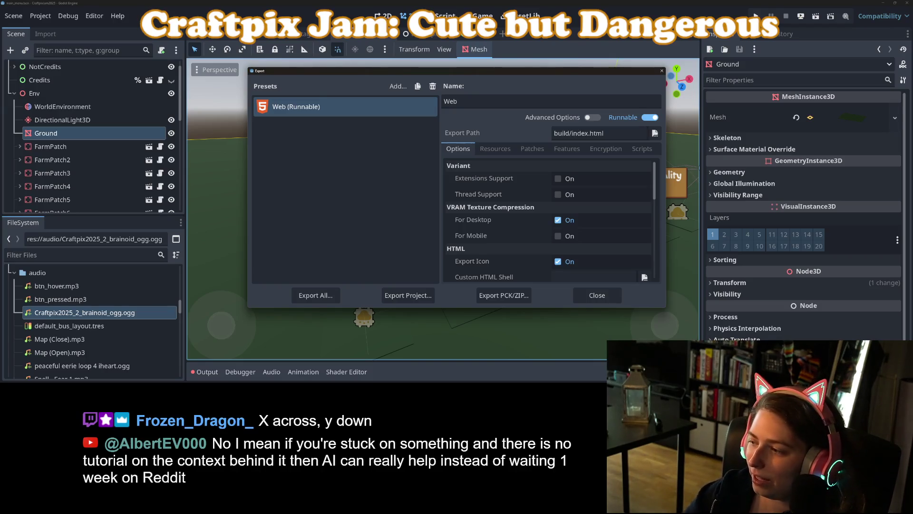
left_click(606, 299)
Orbit the 3D farm view, then switch to the browser showing the Craftpix Indie Jam #2-2025 page.
scroll(585, 289, "down", 2)
scroll(566, 285, "up", 3)
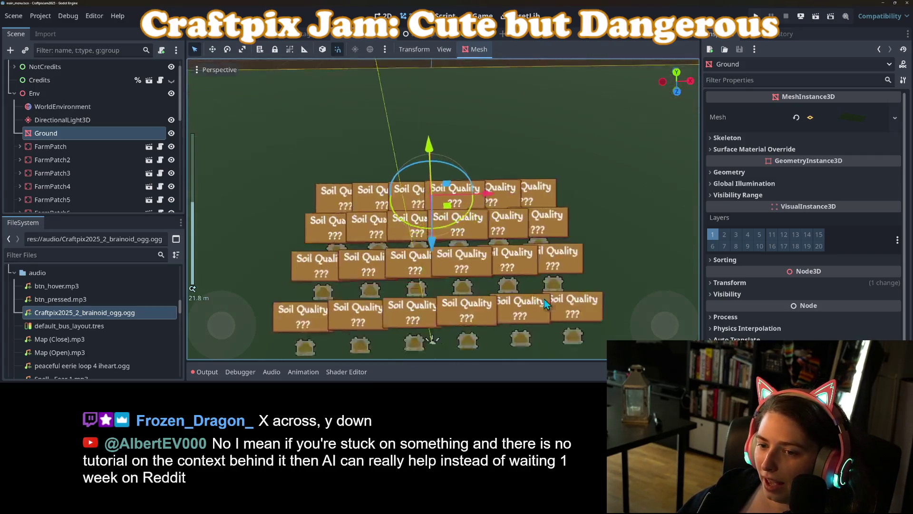
scroll(536, 291, "up", 2)
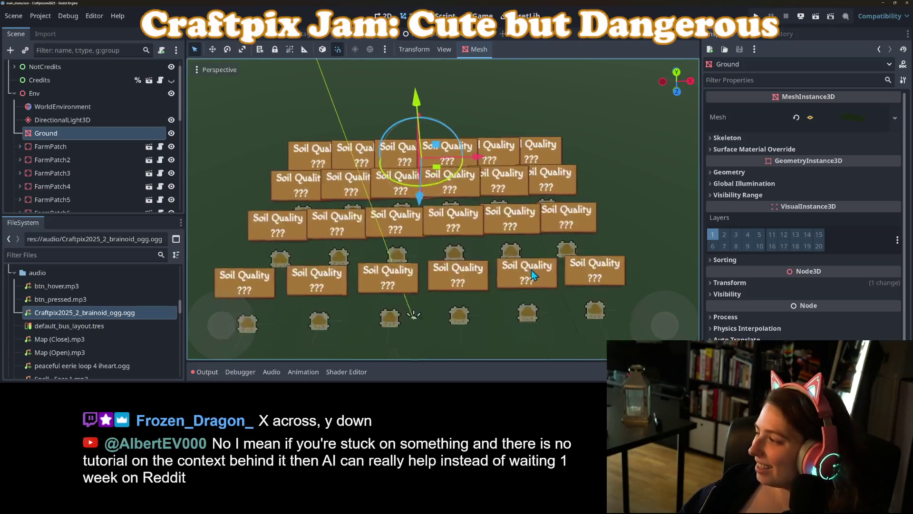
scroll(533, 241, "down", 2)
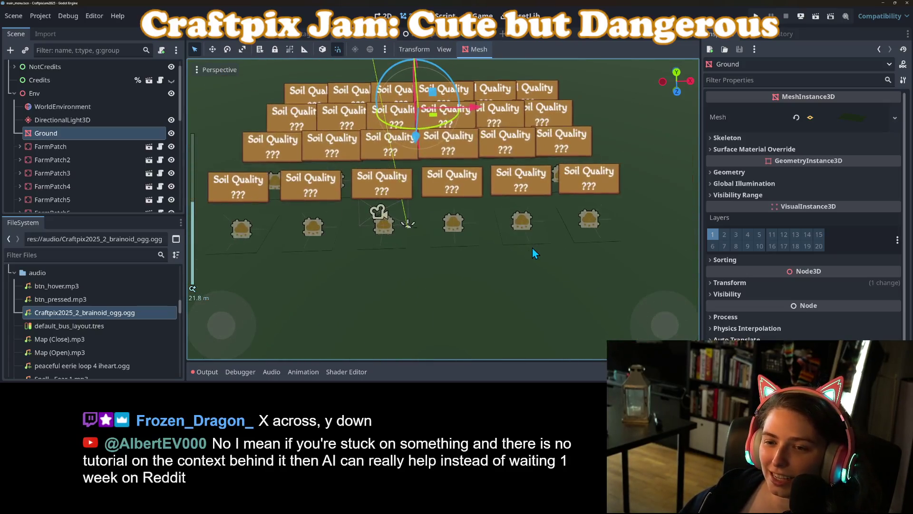
mouse_move(554, 241)
left_mouse_down()
mouse_move(558, 261)
mouse_move(570, 257)
mouse_move(533, 265)
left_mouse_up()
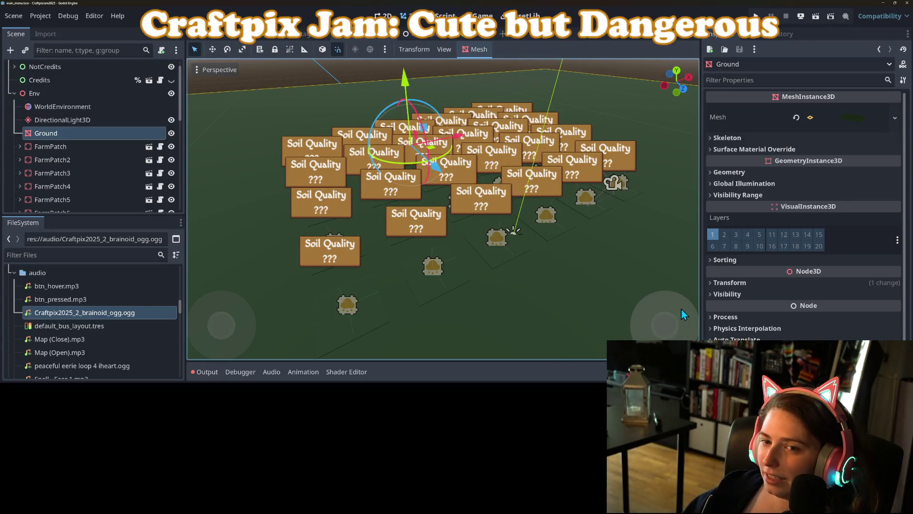
mouse_move(610, 325)
left_mouse_down()
mouse_move(583, 329)
mouse_move(581, 307)
mouse_move(581, 316)
mouse_move(603, 315)
left_mouse_up()
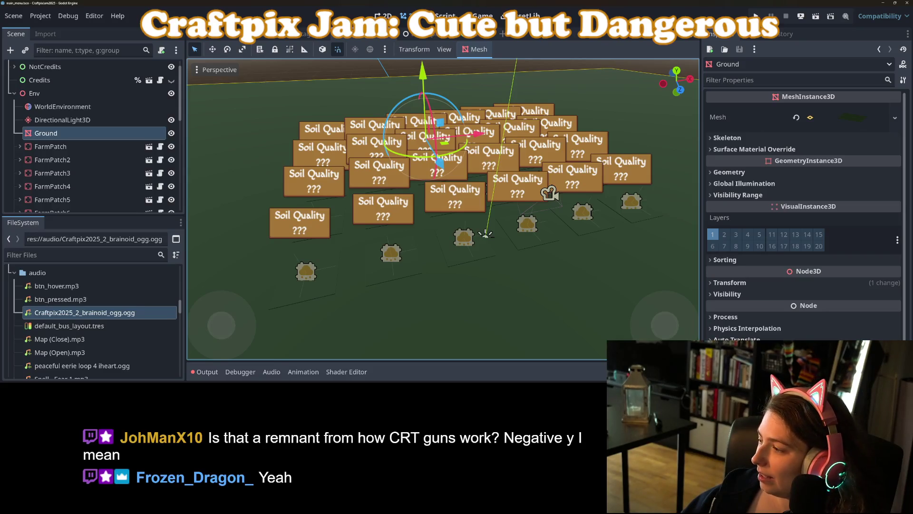
key("alt+Tab")
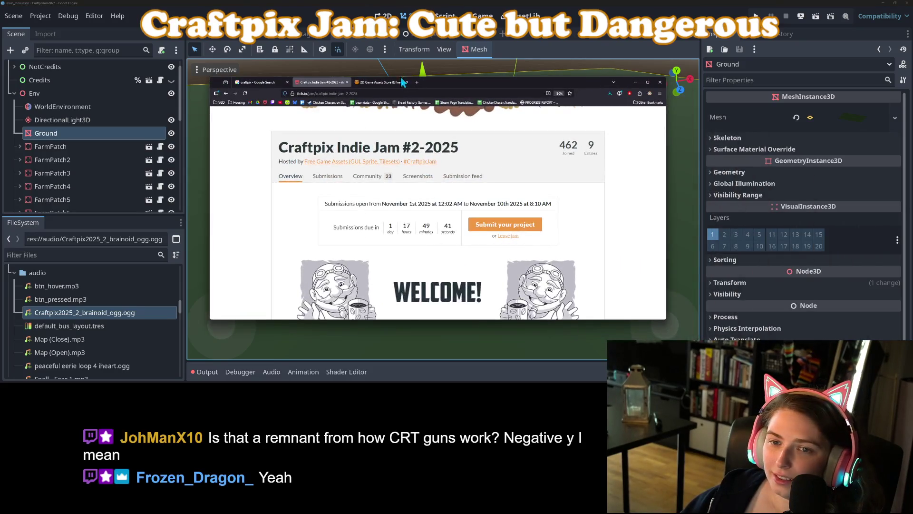
Open the itch.io creator dashboard in a maximized window and go to Plague Sweeper's edit page.
scroll(494, 166, "up", 3)
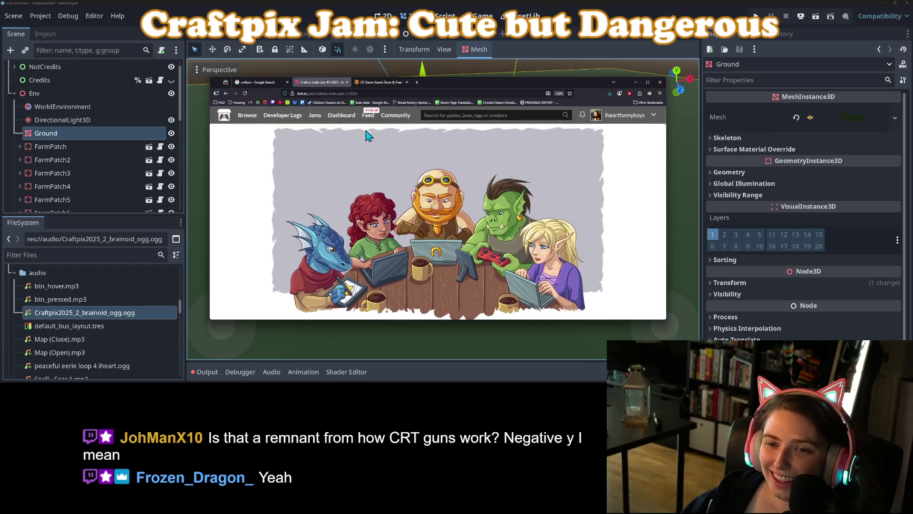
middle_click(346, 116)
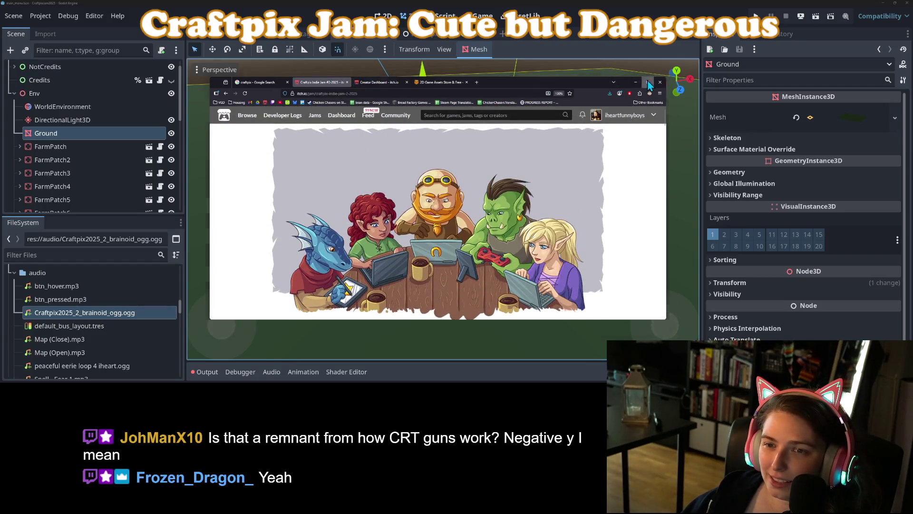
left_click(650, 85)
left_click(158, 6)
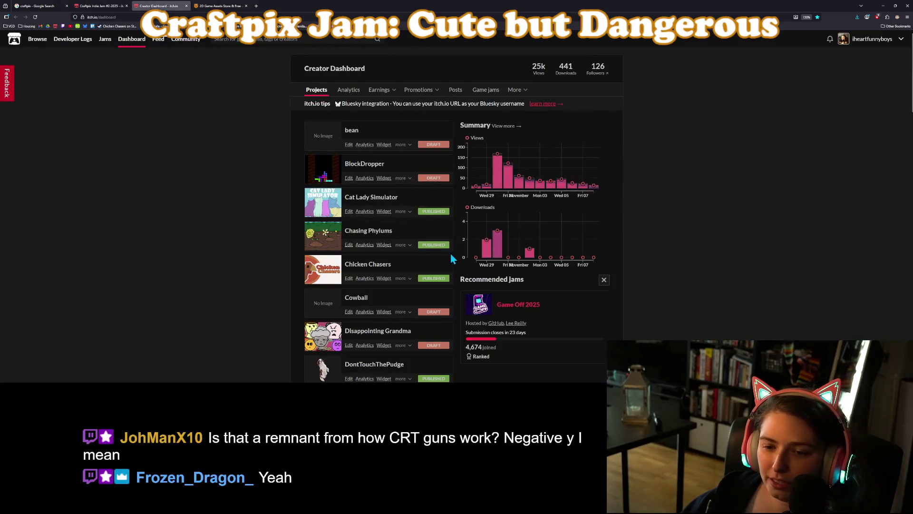
scroll(347, 346, "down", 15)
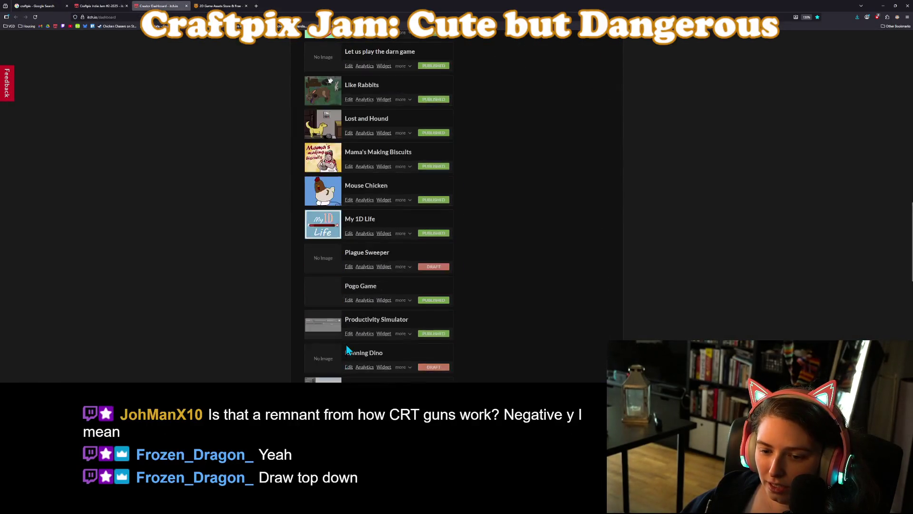
scroll(346, 349, "down", 2)
scroll(347, 350, "down", 5)
scroll(347, 349, "down", 2)
scroll(346, 349, "up", 3)
scroll(346, 348, "up", 5)
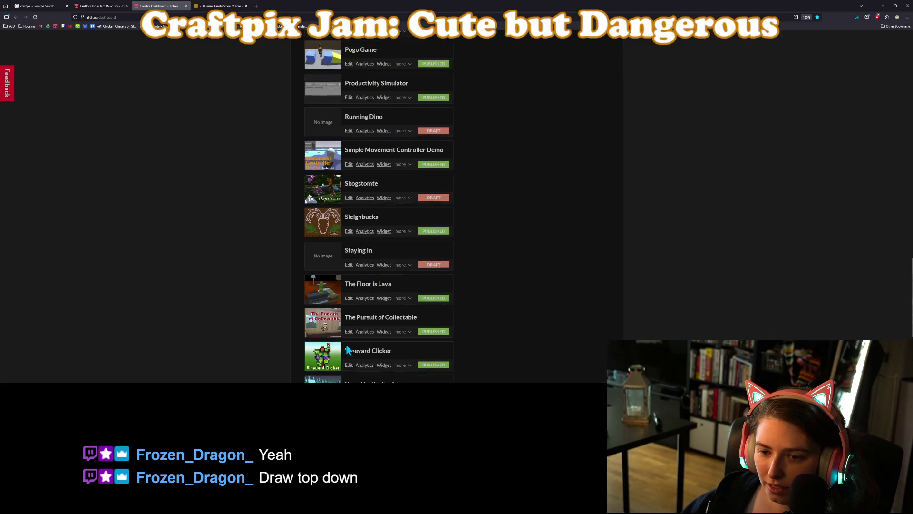
left_click(349, 234)
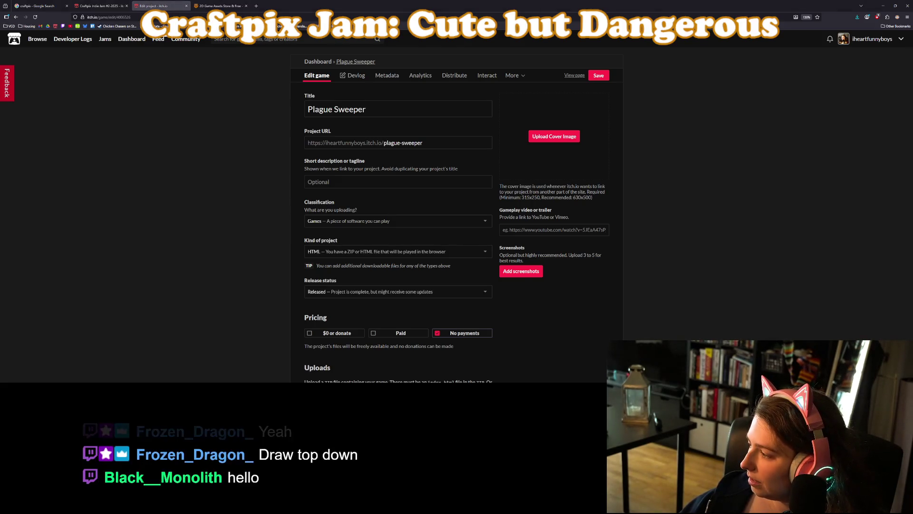
In the craftpix-jam-2025 build folder, compress the web folder into a ZIP file.
key("alt+Tab")
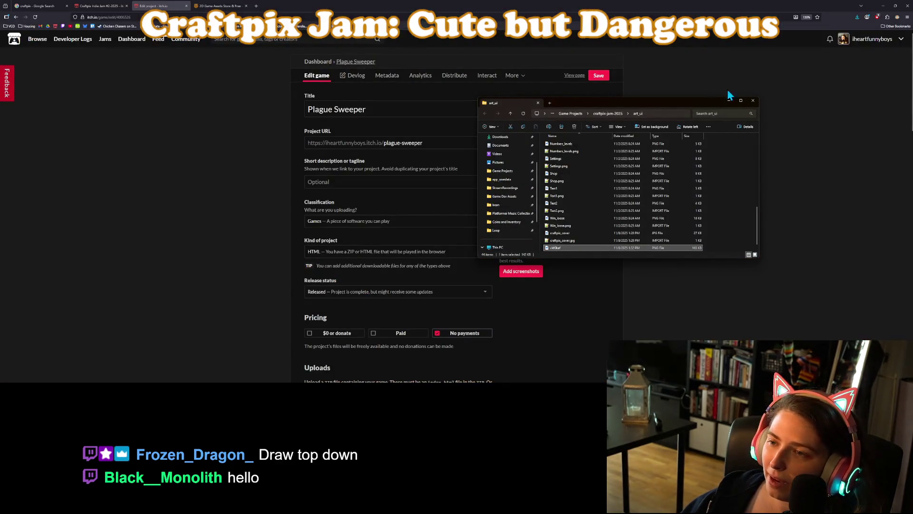
left_click(608, 113)
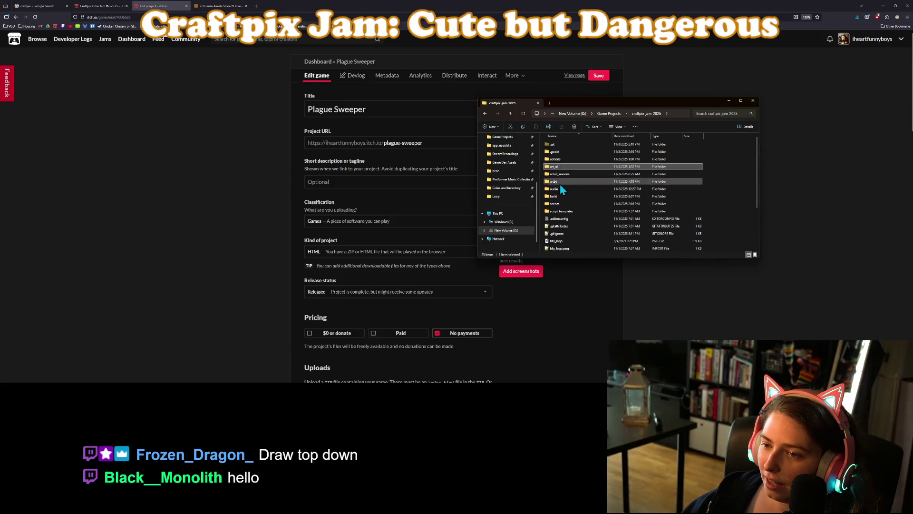
double_click(553, 196)
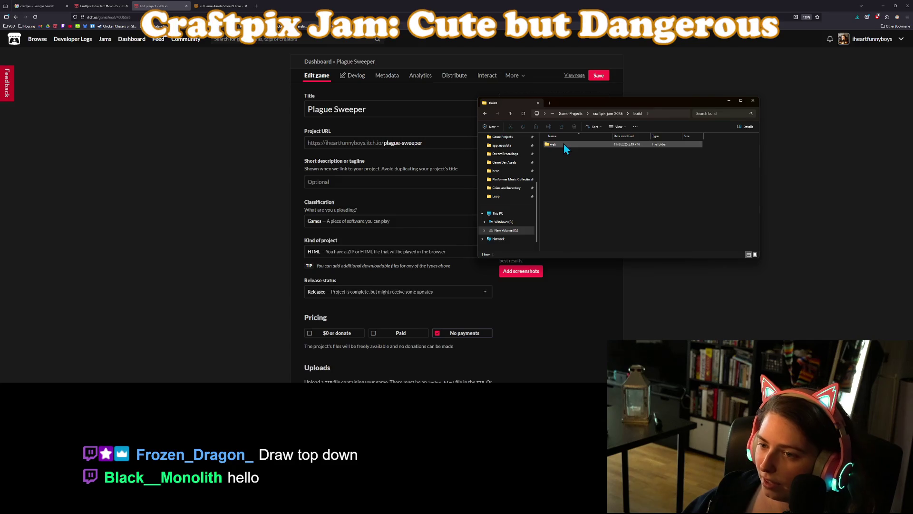
right_click(563, 144)
mouse_move(615, 207)
left_click(654, 217)
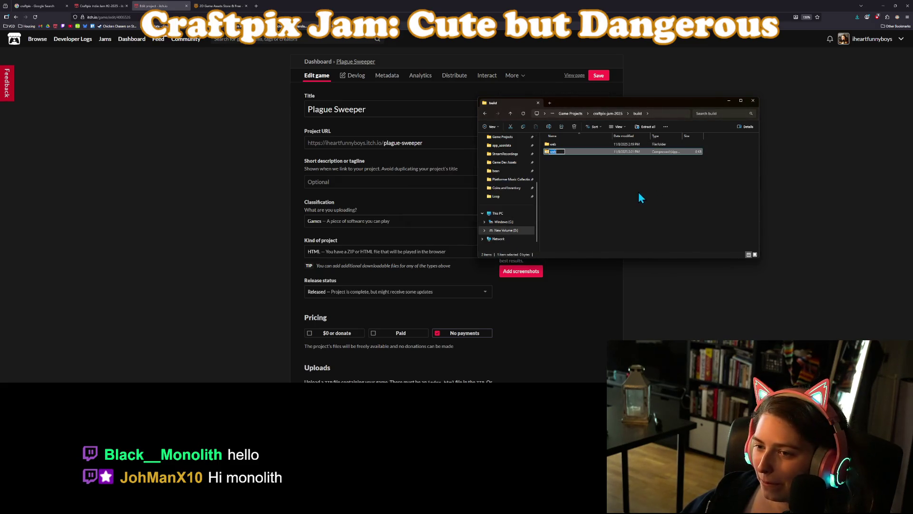
Upload web.zip to Plague Sweeper, mark it playable in the browser, and save and view the page.
left_click(270, 262)
scroll(316, 263, "down", 2)
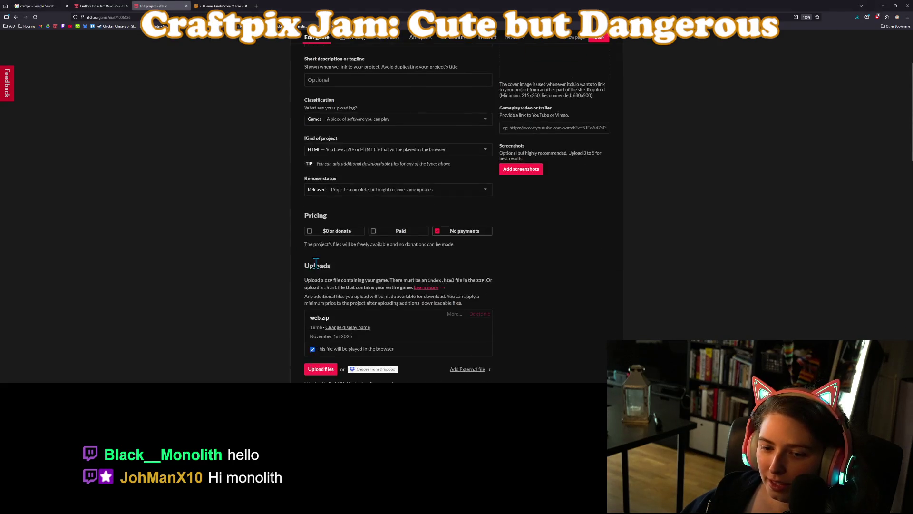
scroll(316, 263, "down", 1)
left_click(320, 292)
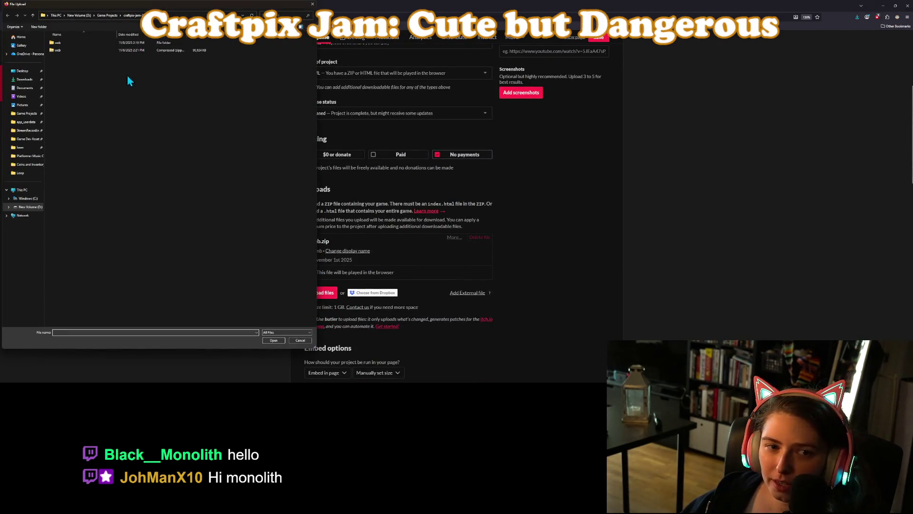
double_click(90, 50)
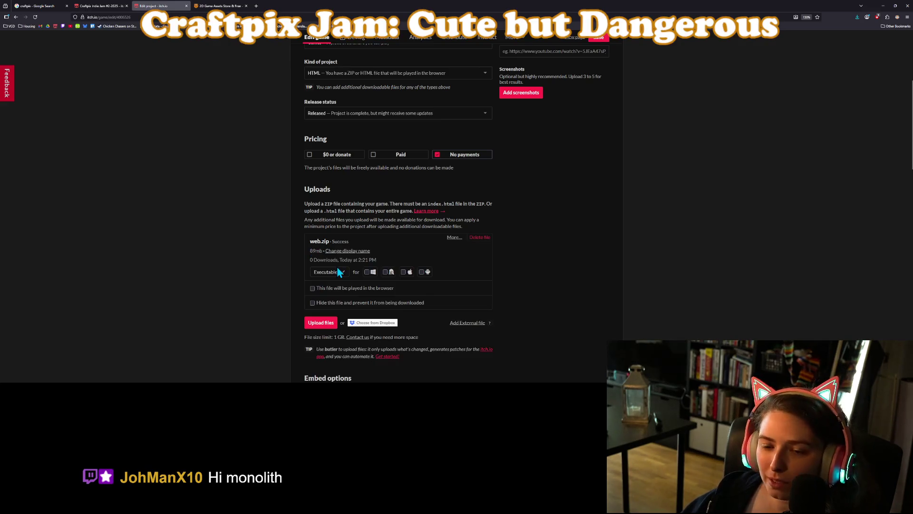
left_click(332, 289)
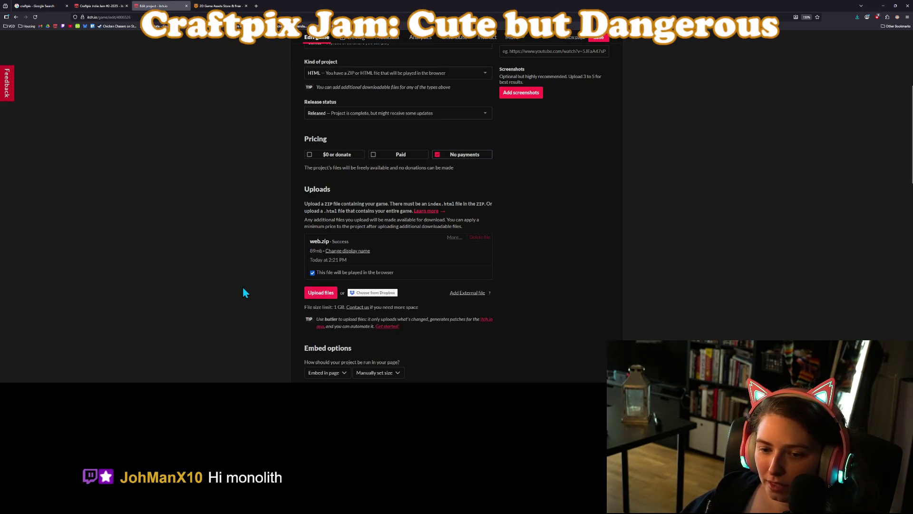
scroll(275, 295, "down", 3)
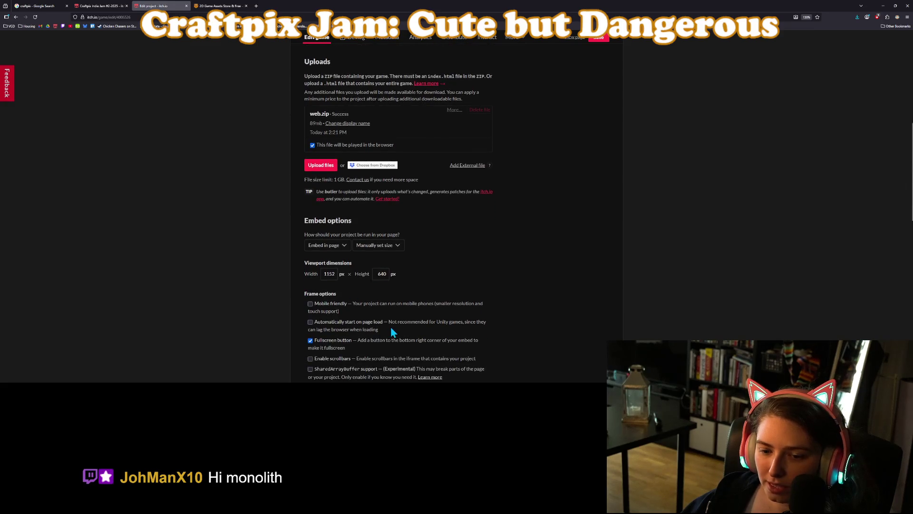
scroll(392, 332, "down", 10)
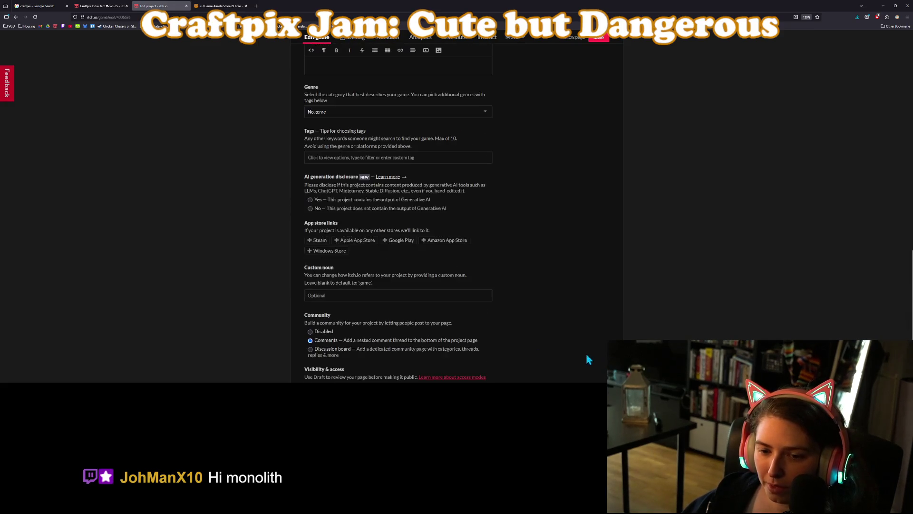
left_click(577, 41)
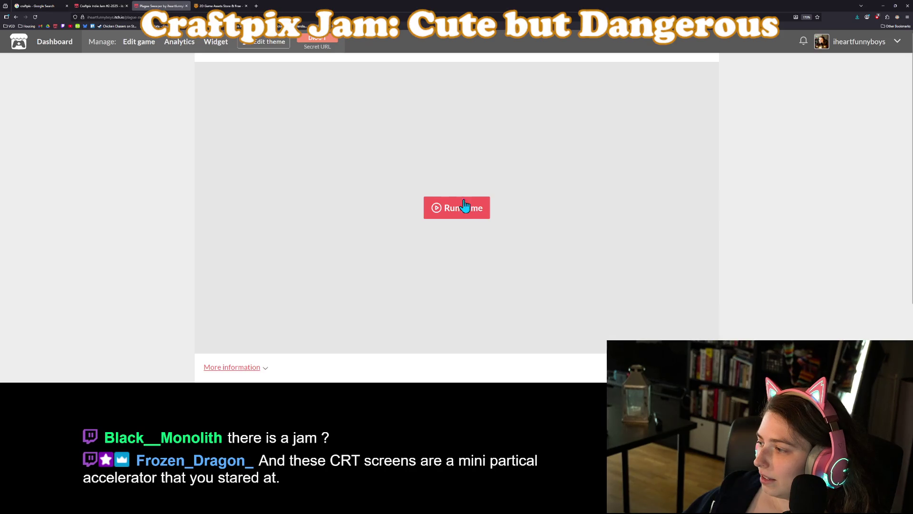
Run Plague Sweeper's web build, start play from its farm main menu, then return to Edit game.
left_click(470, 214)
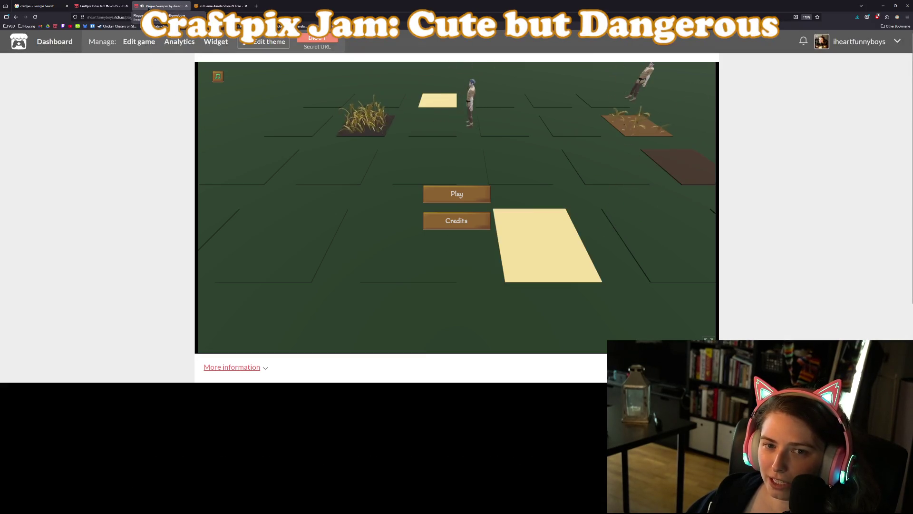
left_click(221, 78)
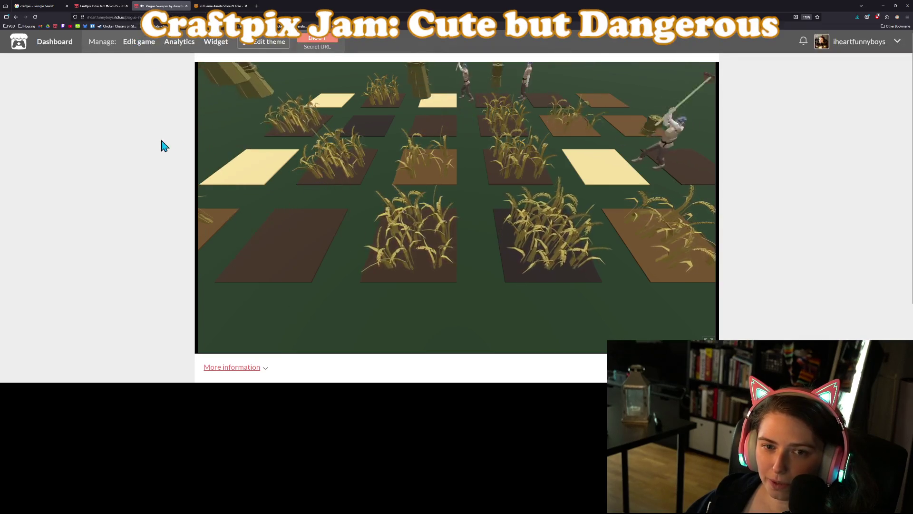
scroll(167, 145, "down", 2)
scroll(168, 145, "up", 2)
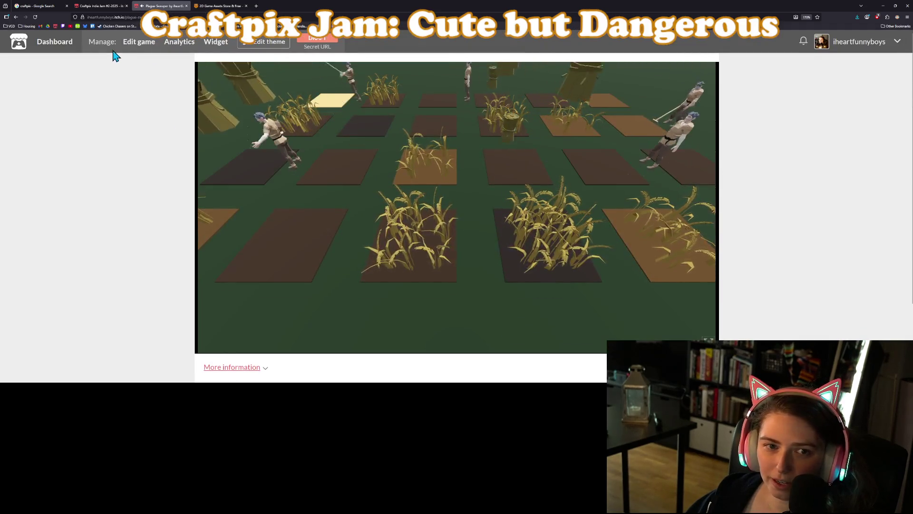
left_click(138, 50)
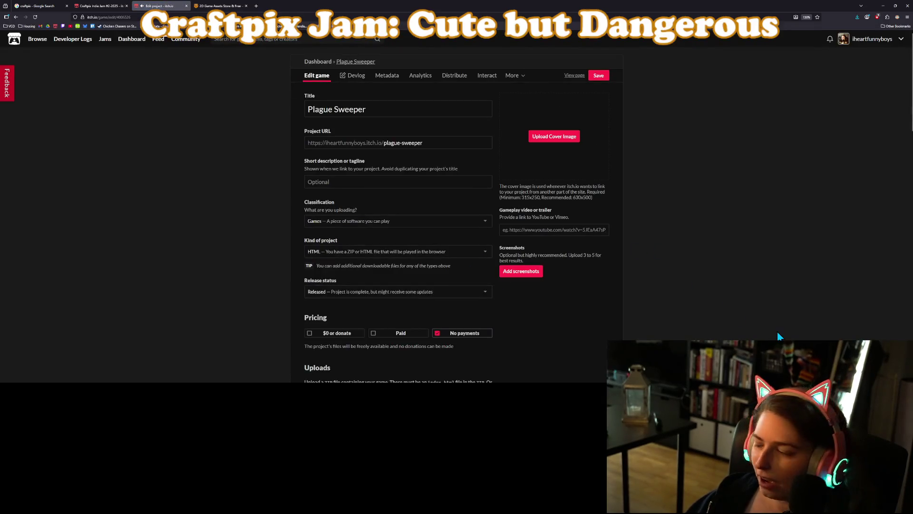
Back in Godot, check the Master, Music, Sound Effects, UI and Voices buses in the Audio mixer, then close it.
key("alt+Tab")
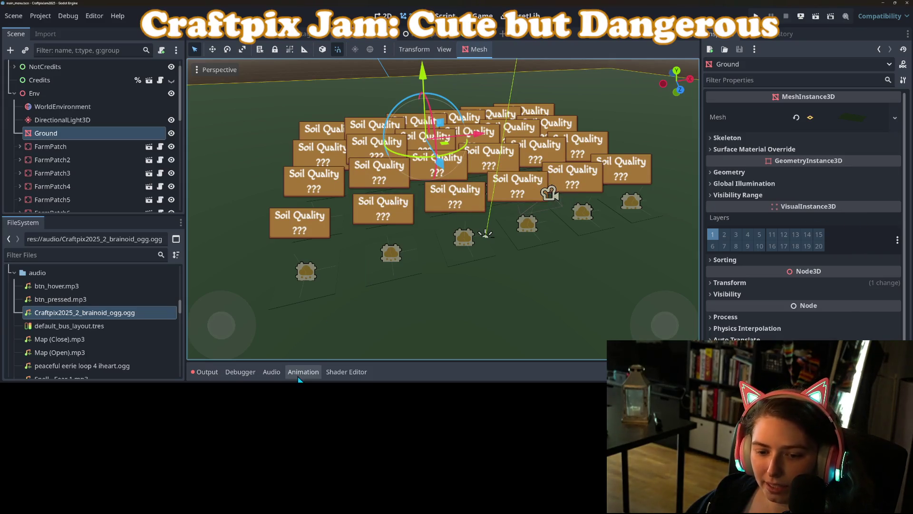
left_click(267, 375)
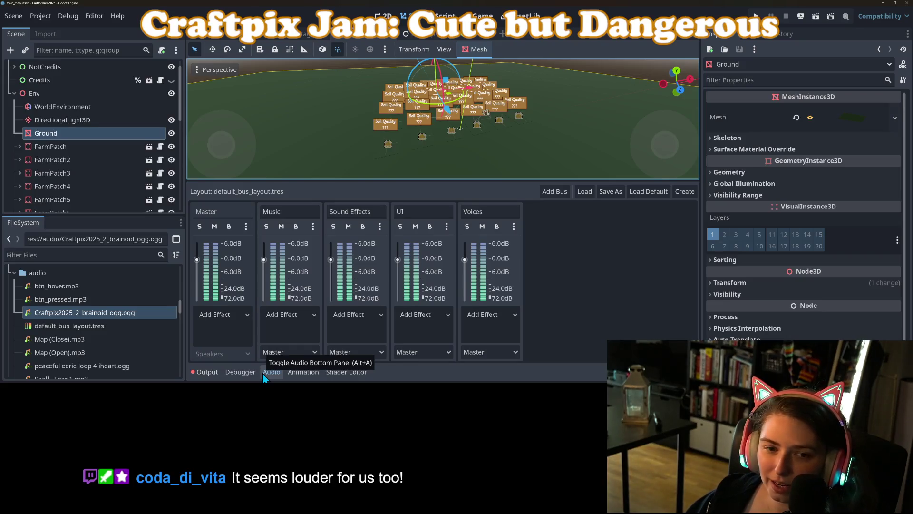
left_click(269, 372)
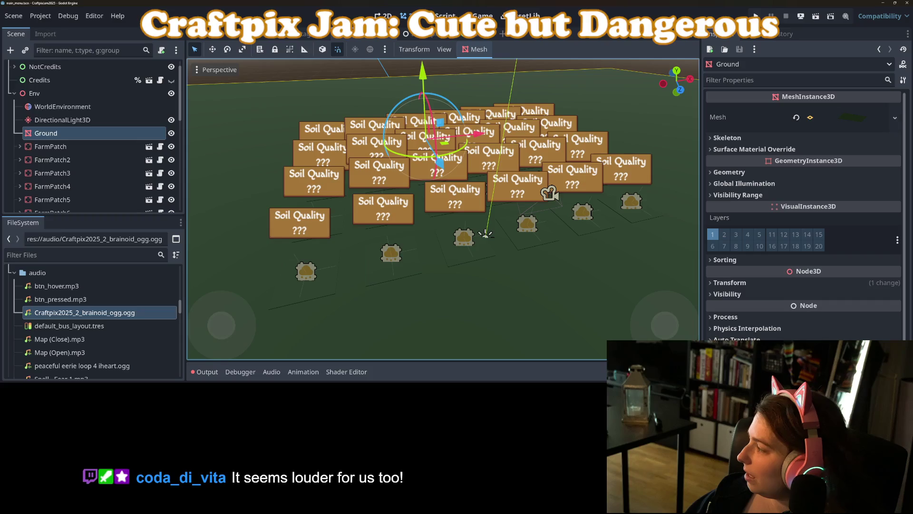
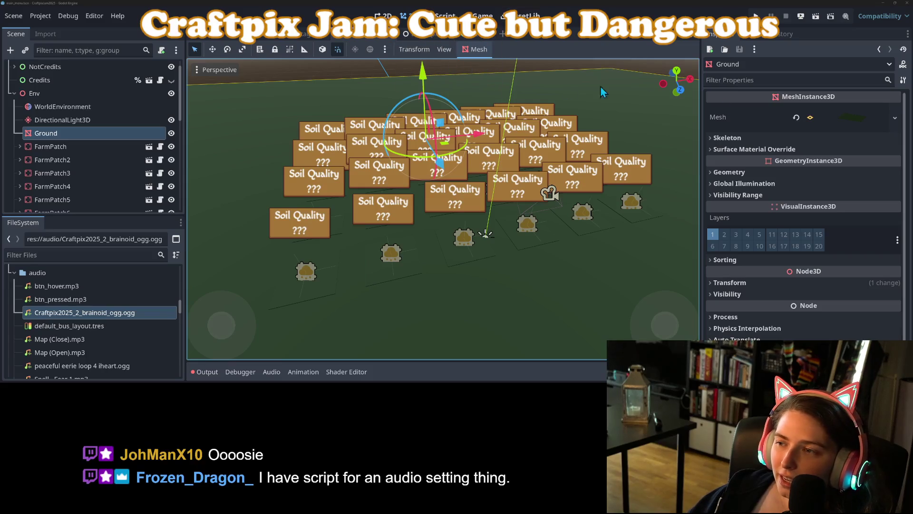
Lower Music1 and Music2 from 10 to 0 dB in the audio player scene and save it.
left_click(441, 36)
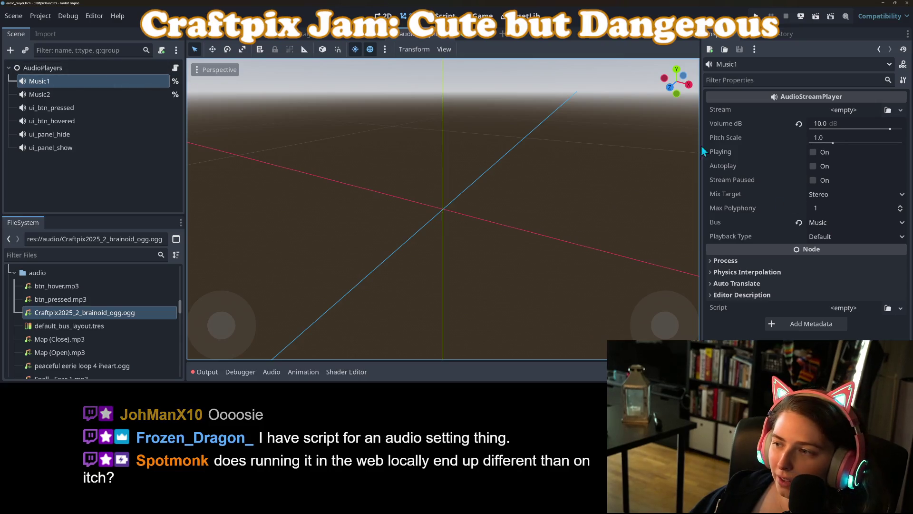
left_click(877, 123)
key("Return")
left_click(40, 94)
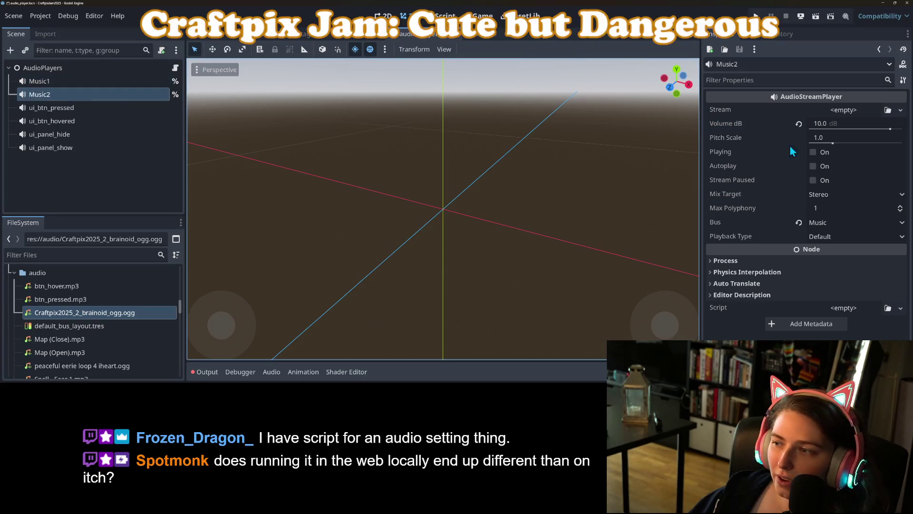
left_click(826, 120)
type("0")
key("Return")
key("ctrl+s")
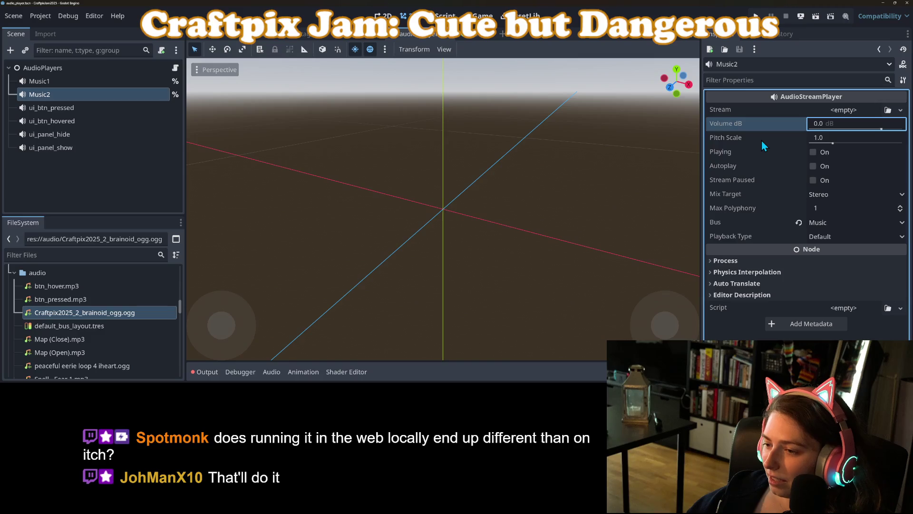
left_click(48, 81)
Change the fade-in tween target volume from 10 to 0 in audio_player.gd and save.
left_click(175, 68)
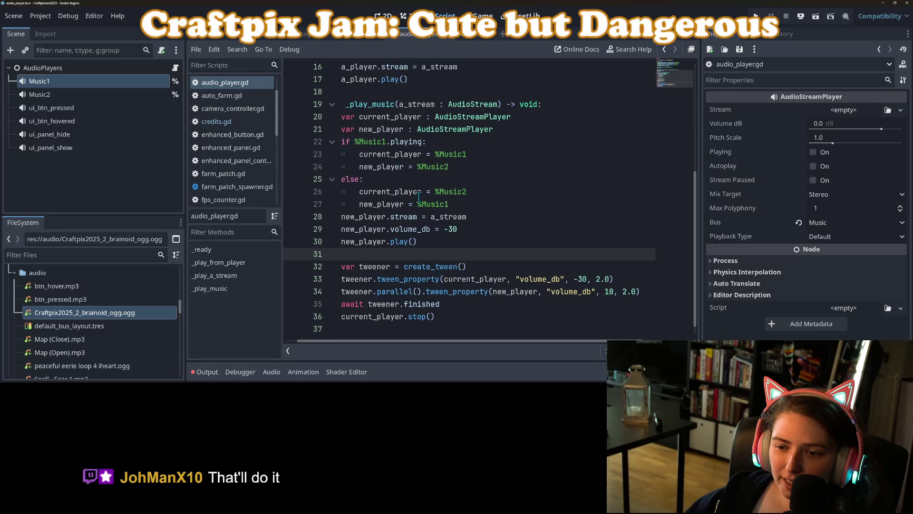
double_click(612, 292)
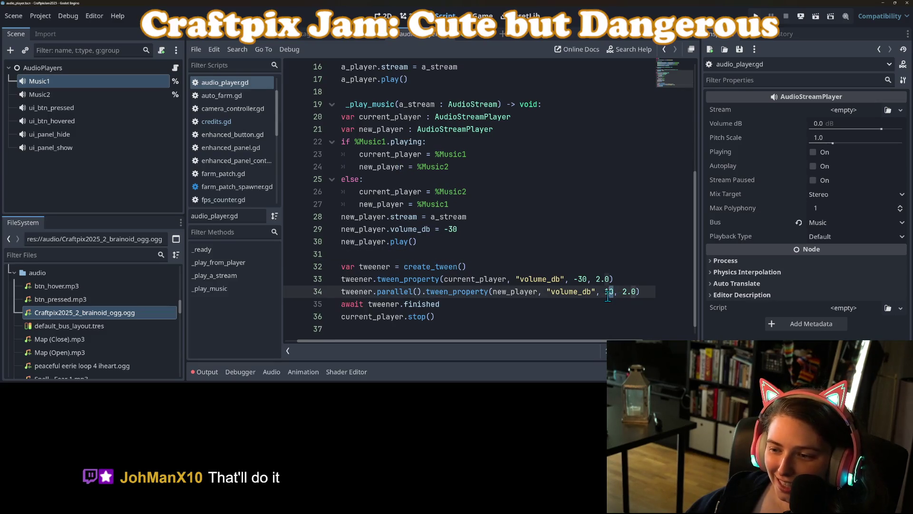
type("0")
key("ctrl+s")
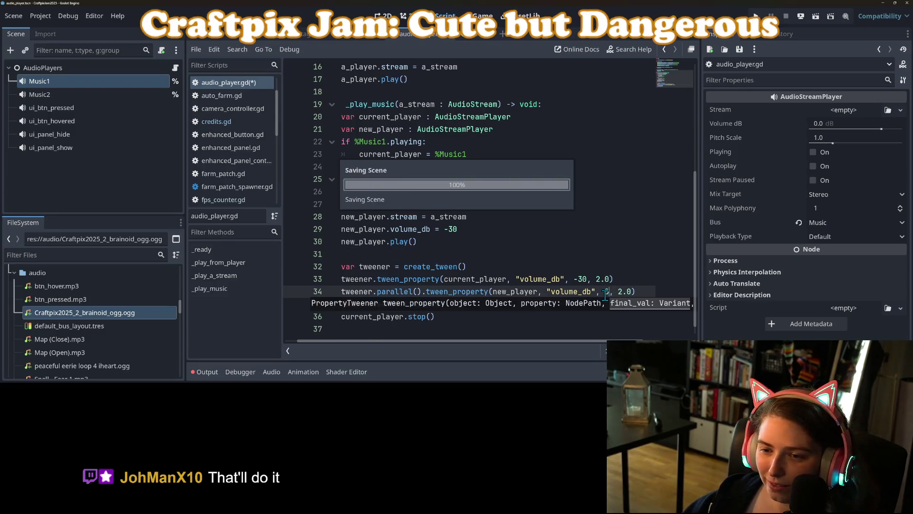
Review the volume settings of the four UI sound players.
scroll(437, 245, "up", 5)
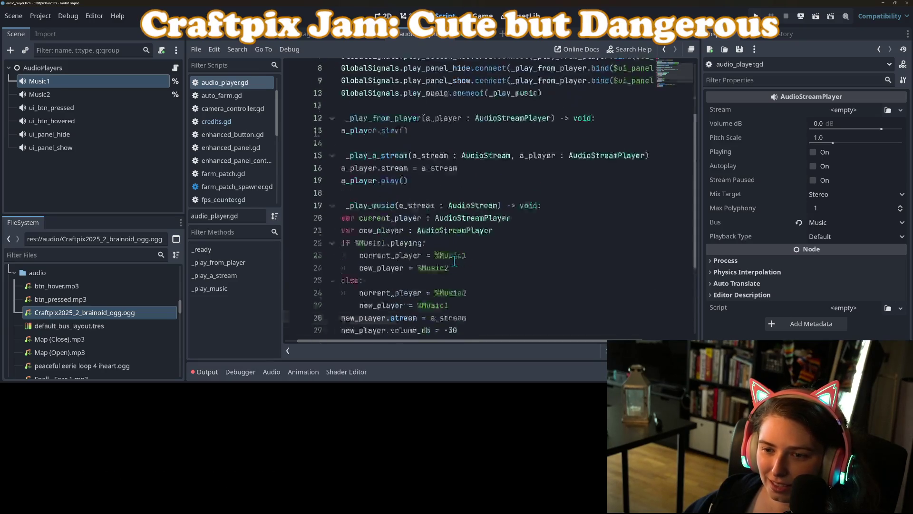
left_click(53, 108)
left_click(72, 122)
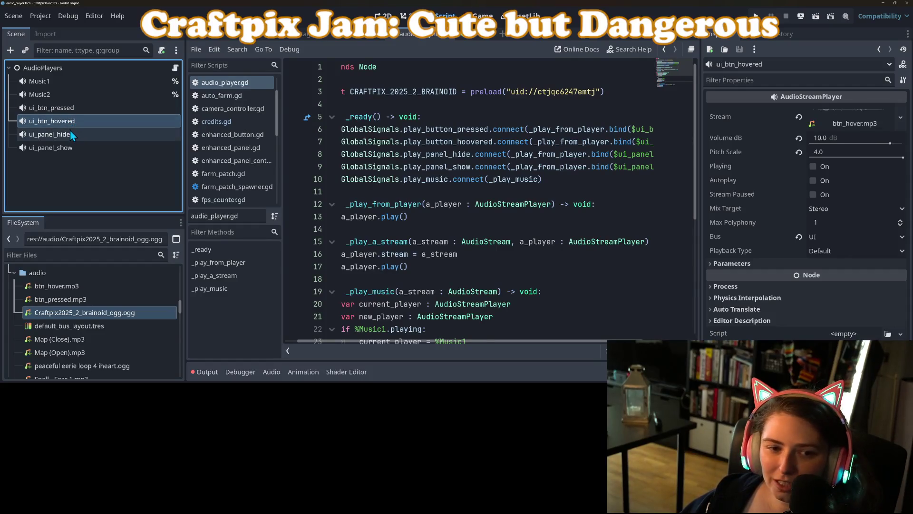
left_click(70, 132)
left_click(74, 145)
left_click(70, 132)
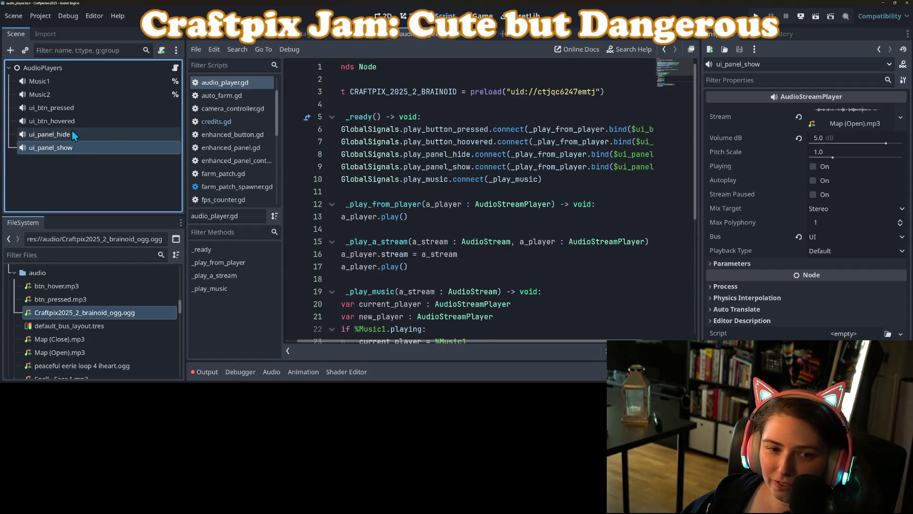
left_click(81, 121)
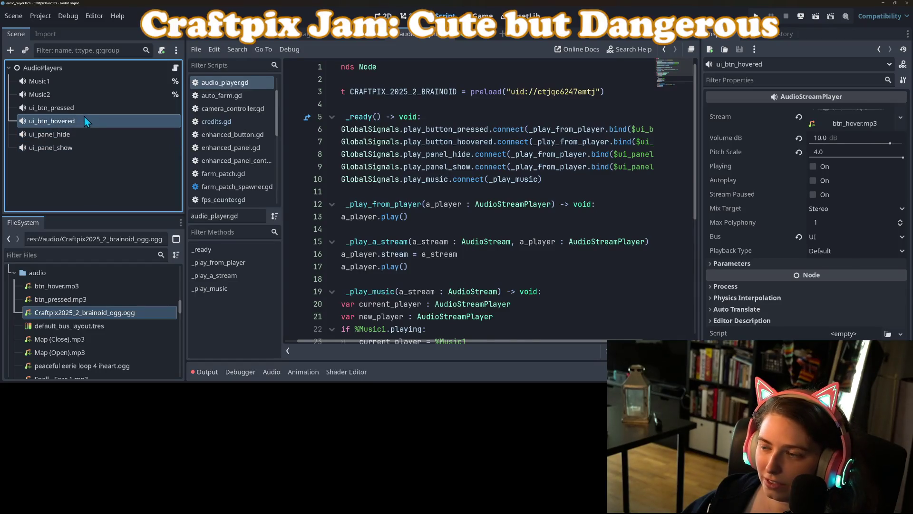
Set ui_btn_pressed, ui_panel_hide and ui_panel_show to -5 dB, and ui_btn_hovered to 0 dB, then save.
left_click(84, 109)
left_click(75, 132, "ctrl")
left_click(77, 147, "ctrl")
type("-5")
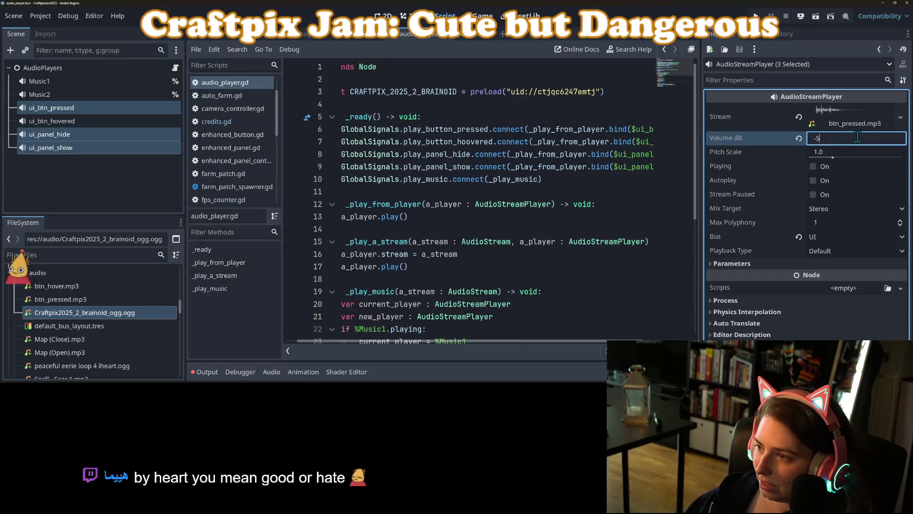
left_click(97, 124)
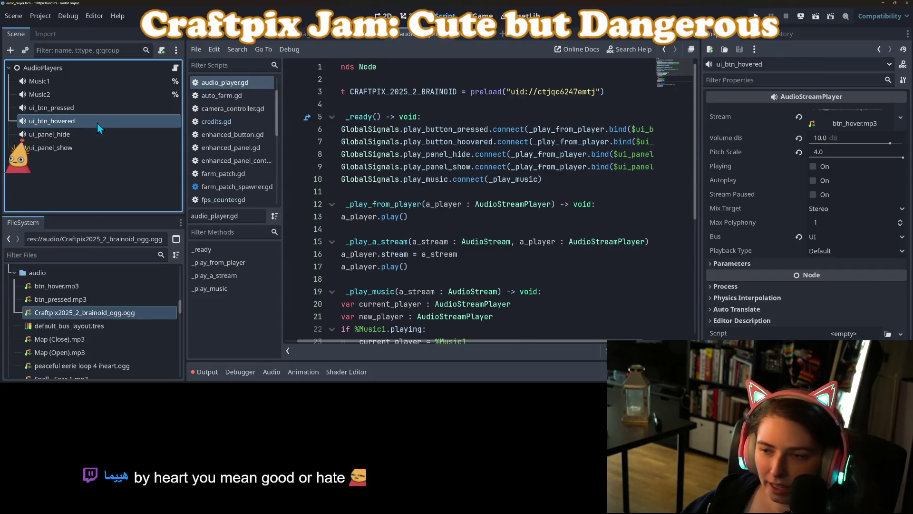
left_click(865, 139)
type("0")
key("Return")
key("ctrl+s")
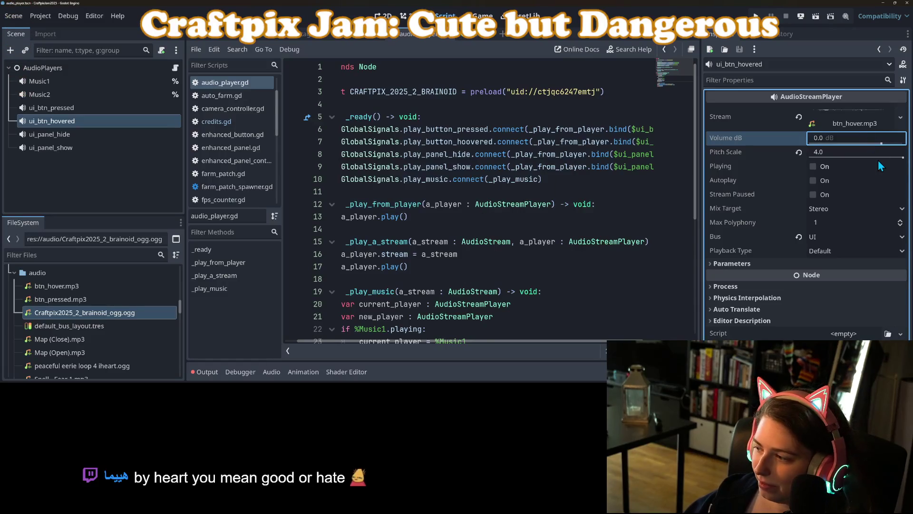
mouse_move(847, 159)
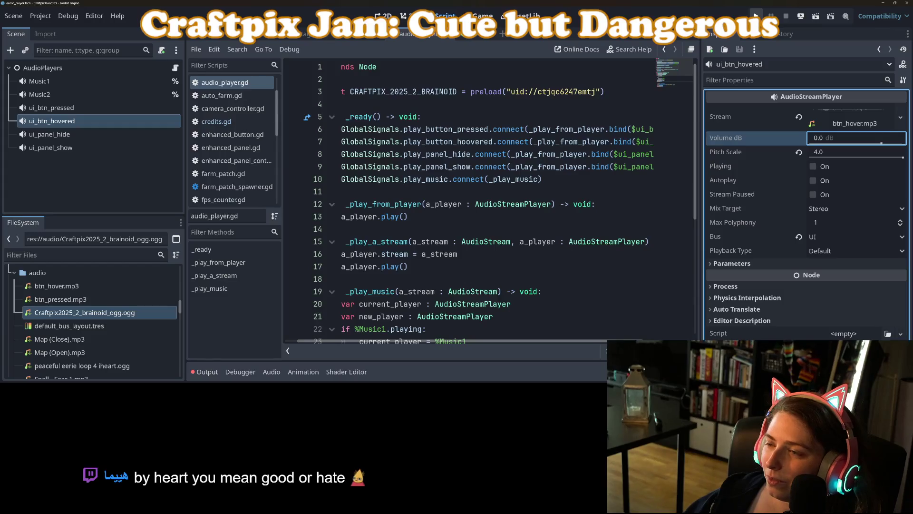
left_click(756, 16)
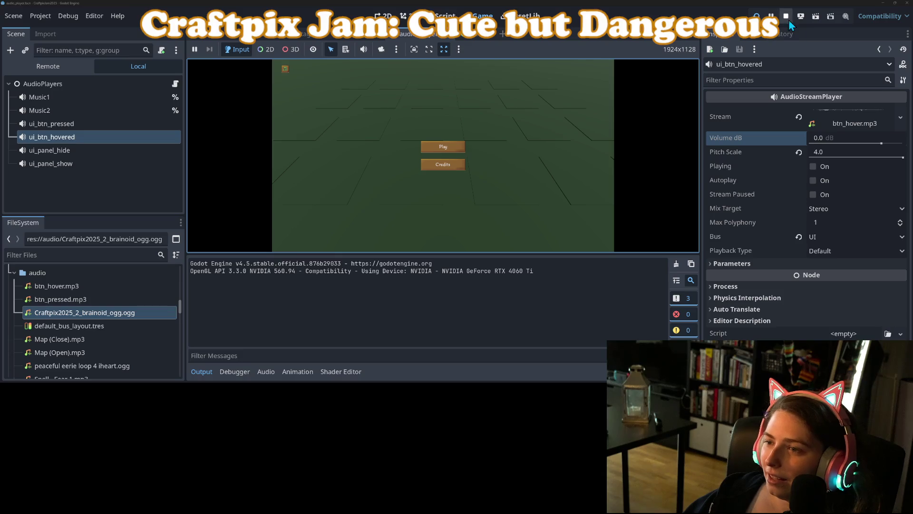
left_click(198, 369)
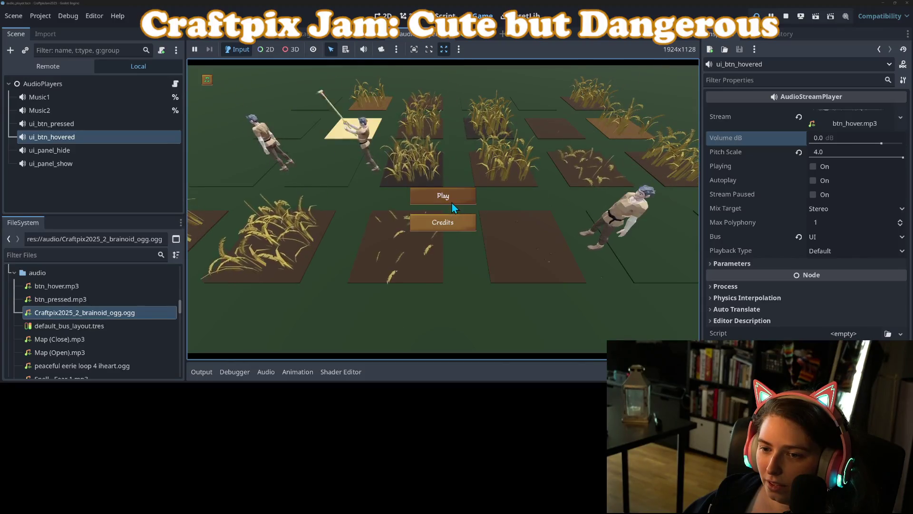
left_click(787, 18)
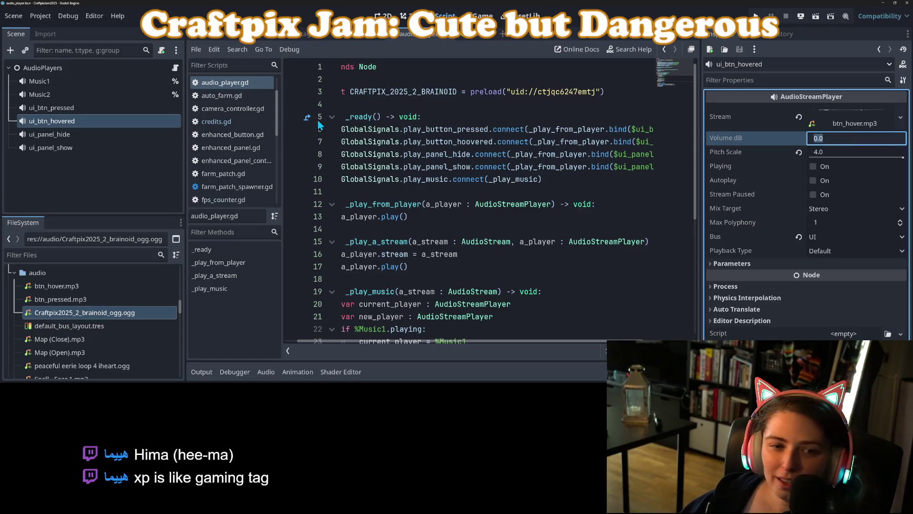
Change the fade-in tween target on line 34 of audio_player.gd to -5.
left_click(478, 219)
scroll(423, 257, "down", 5)
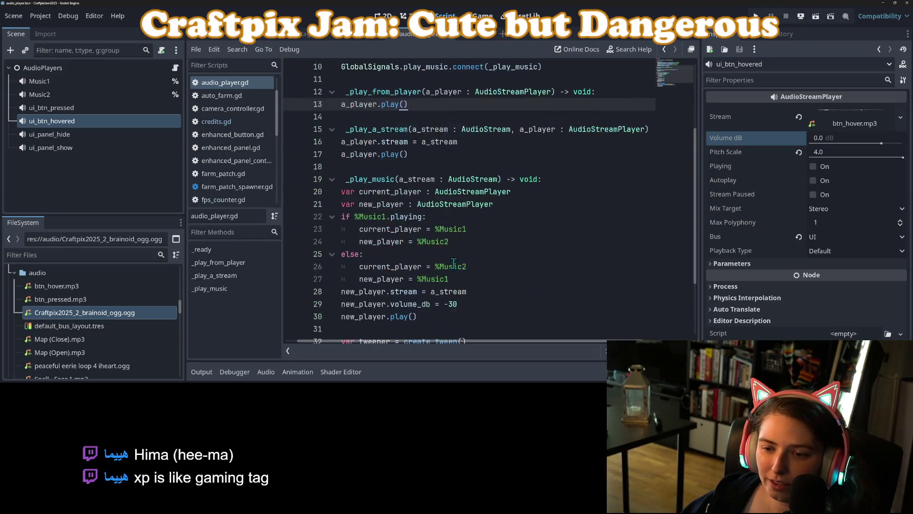
double_click(611, 291)
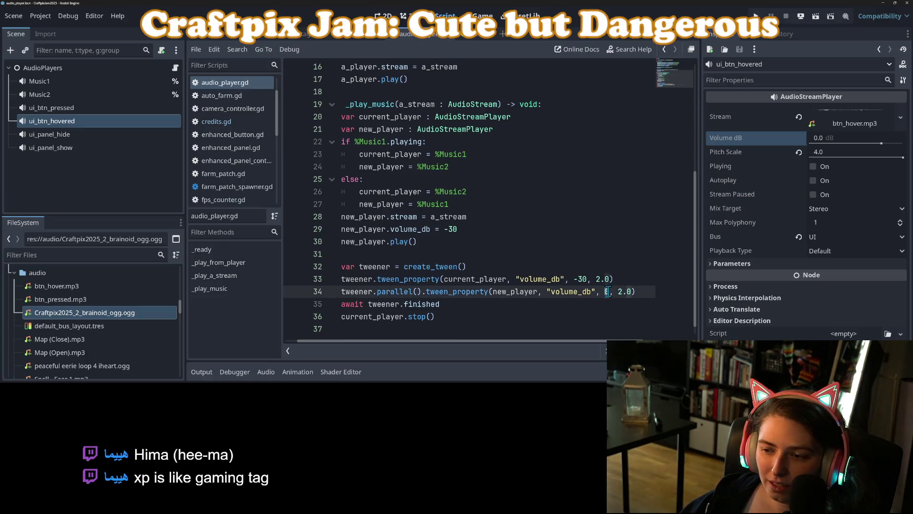
type("-5")
key("Return")
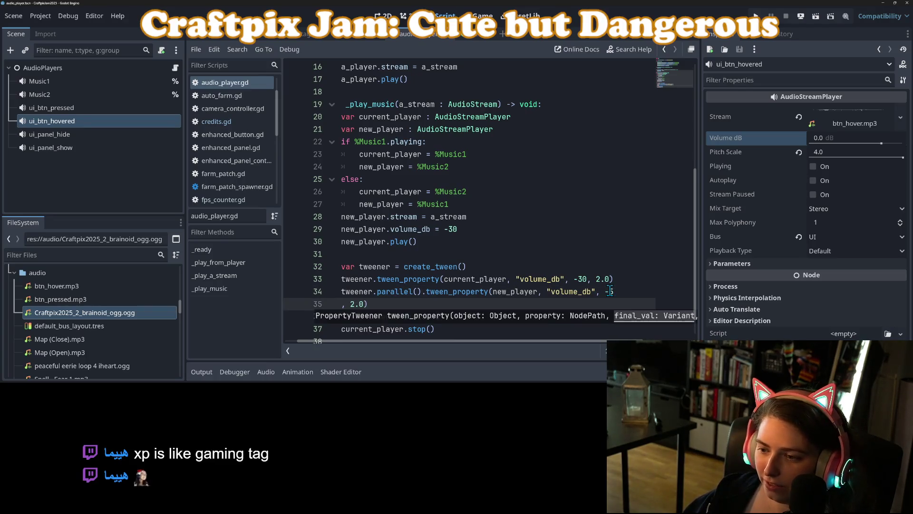
key("BackSpace")
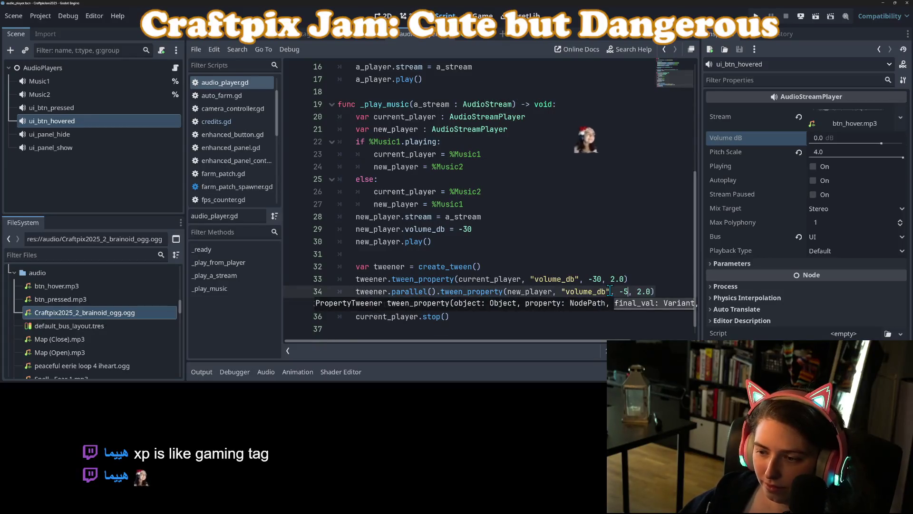
Lower ui_btn_pressed, ui_panel_hide and ui_panel_show together to -10 dB.
left_click(62, 111)
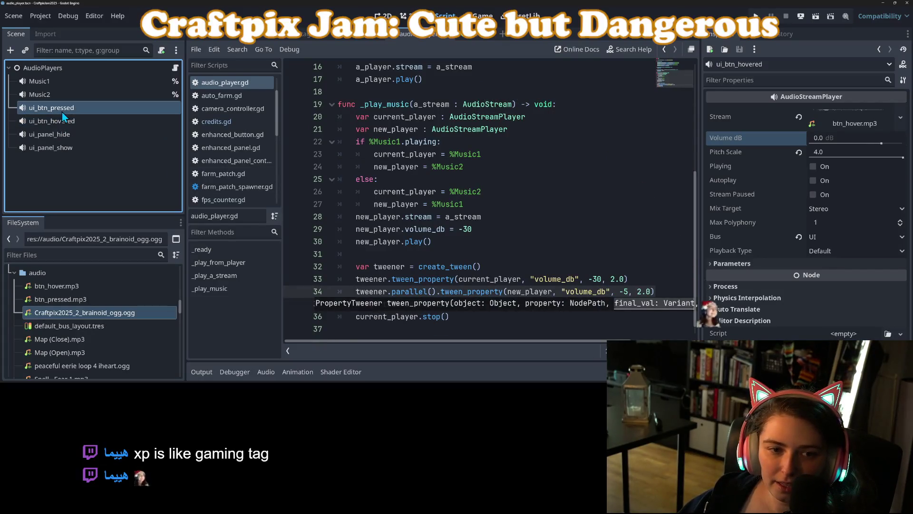
left_click(68, 138, "ctrl")
left_click(72, 151, "ctrl")
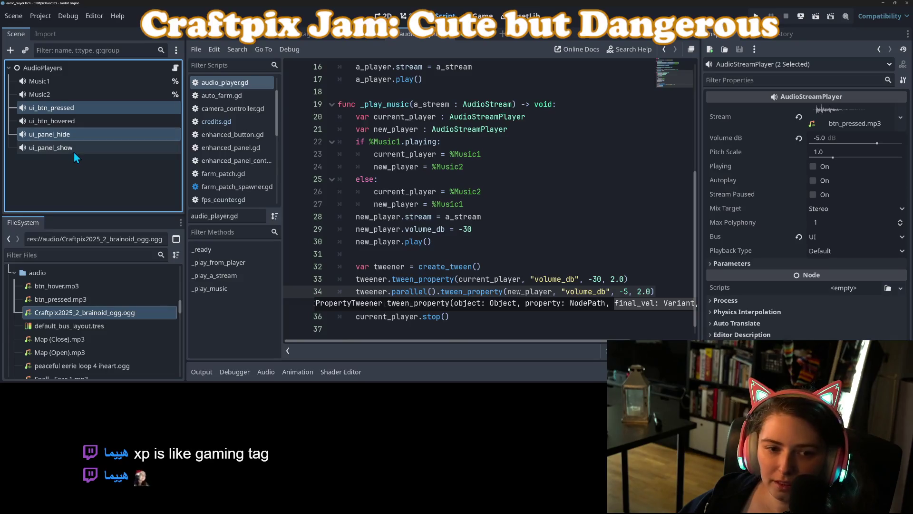
left_click(834, 139)
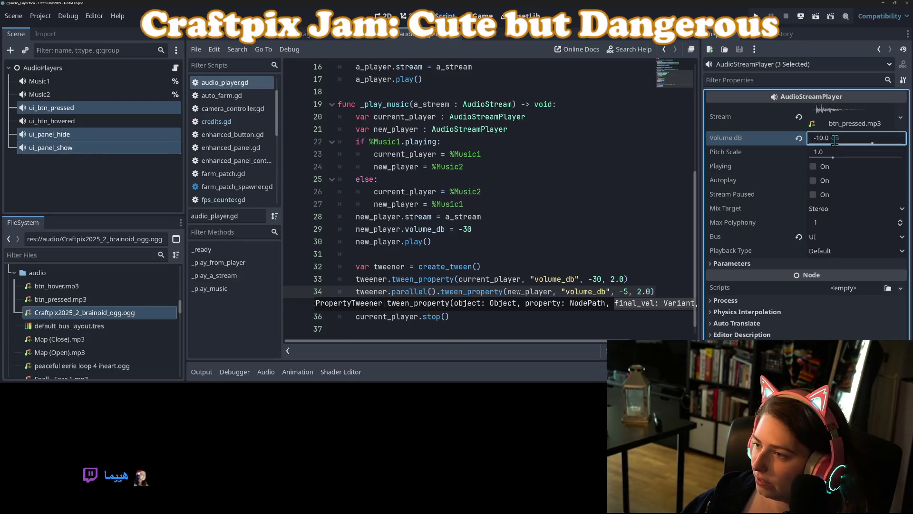
Set ui_btn_hovered to -5 dB, save the scene, and launch the game.
left_click(52, 120)
left_click(833, 138)
key("Return")
key("ctrl+s")
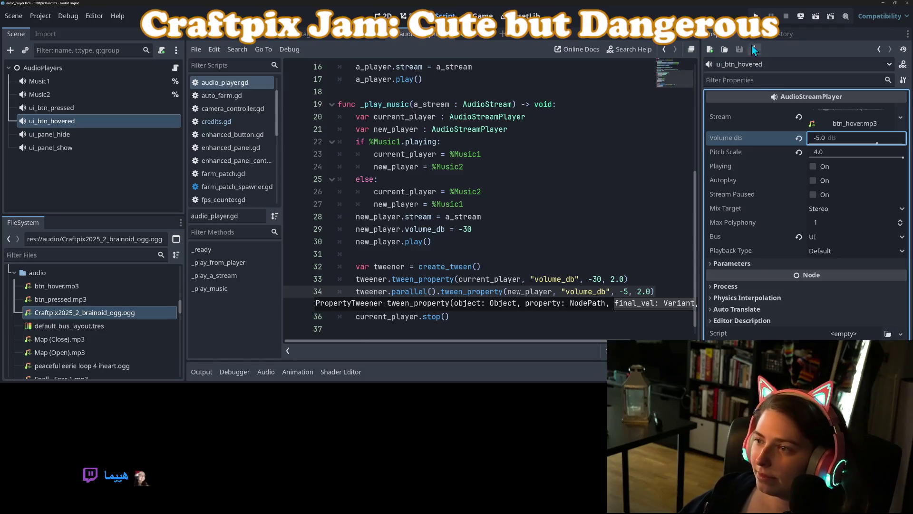
key("F5")
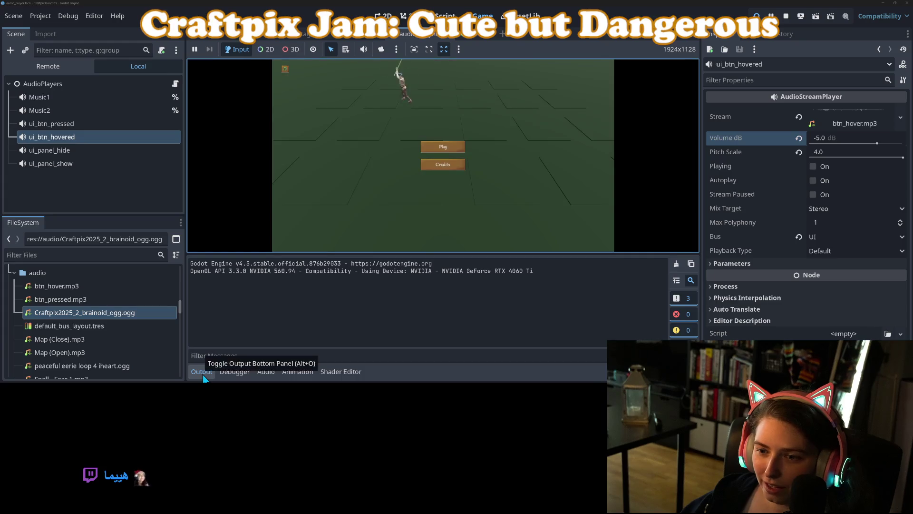
Start play and select OpenAudioPanelBtn under MainMenu > NotCredits in the remote scene tree.
left_click(202, 371)
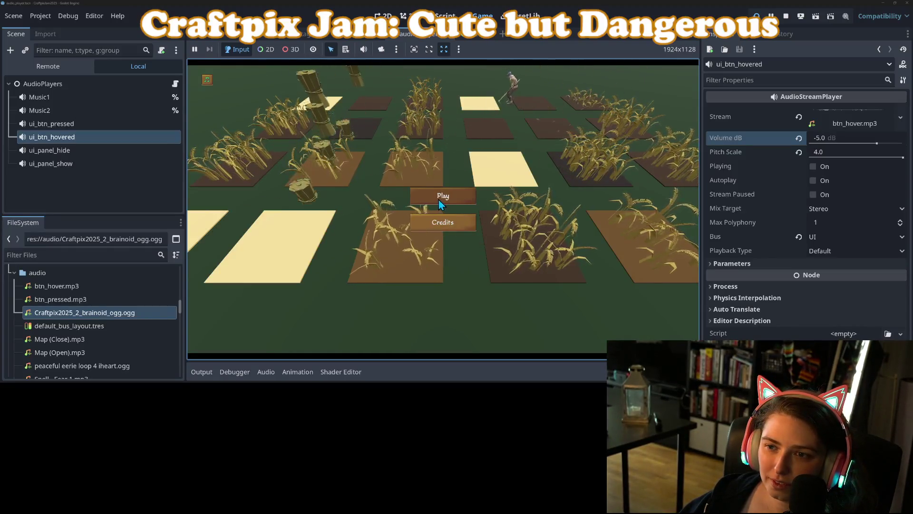
left_click(207, 79)
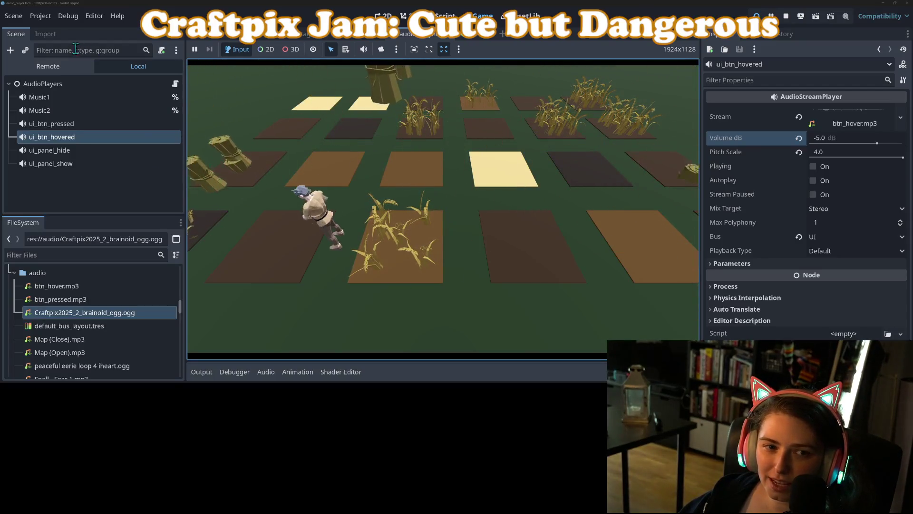
left_click(62, 66)
left_click(14, 150)
left_click(20, 163)
scroll(28, 169, "down", 3)
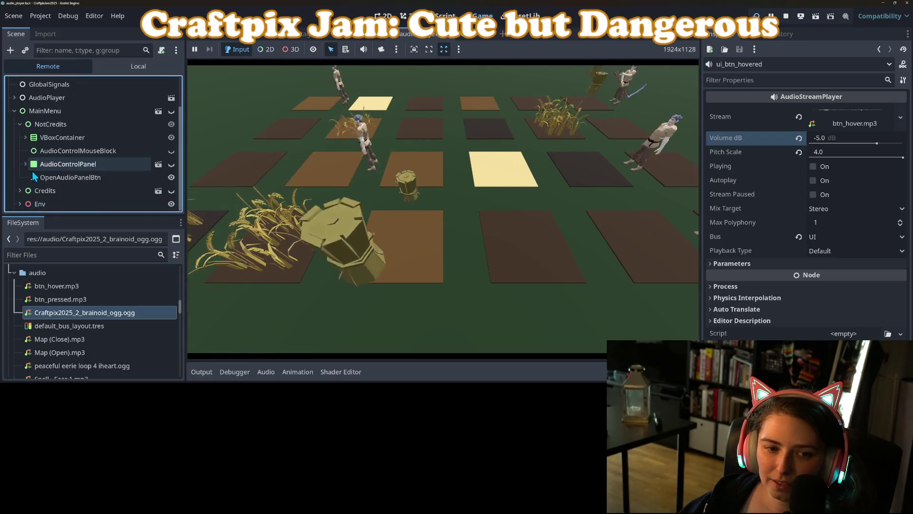
left_click(58, 178)
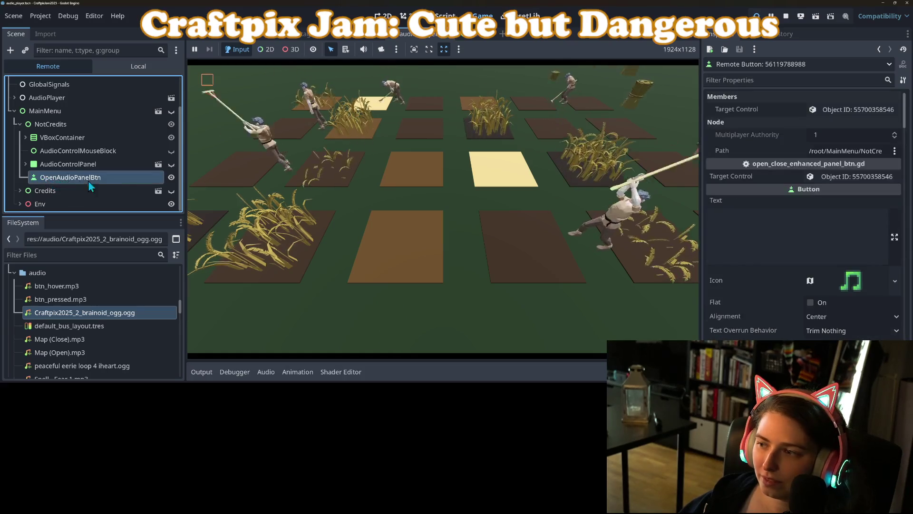
Make AudioControlPanel visible in the running game, inspect its children, then stop the game.
left_click(172, 164)
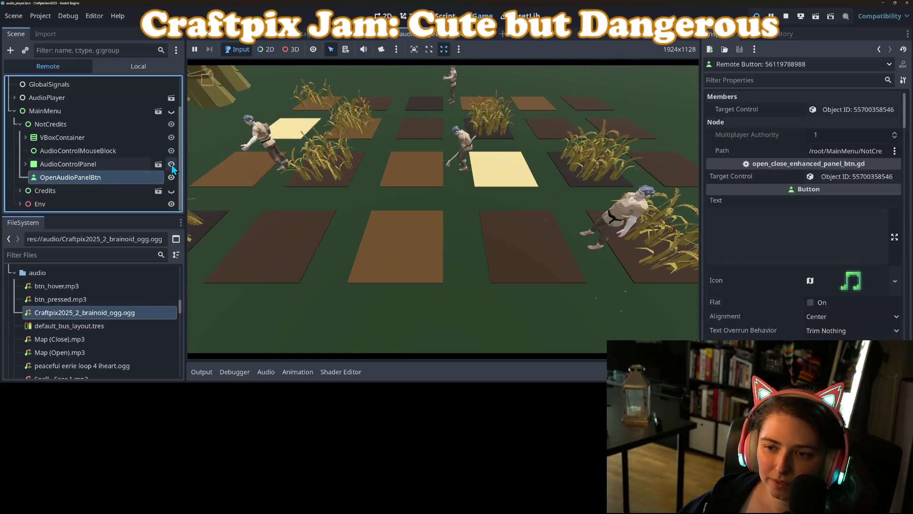
left_click(25, 164)
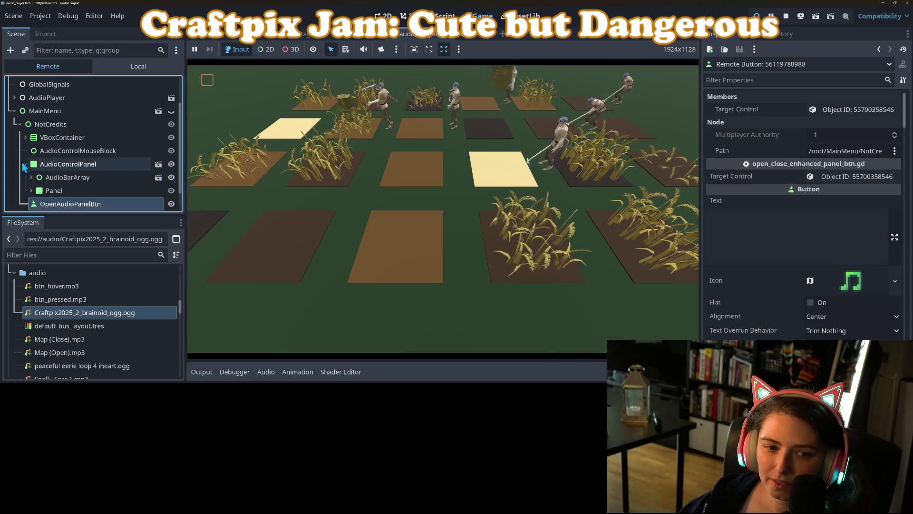
left_click(25, 164)
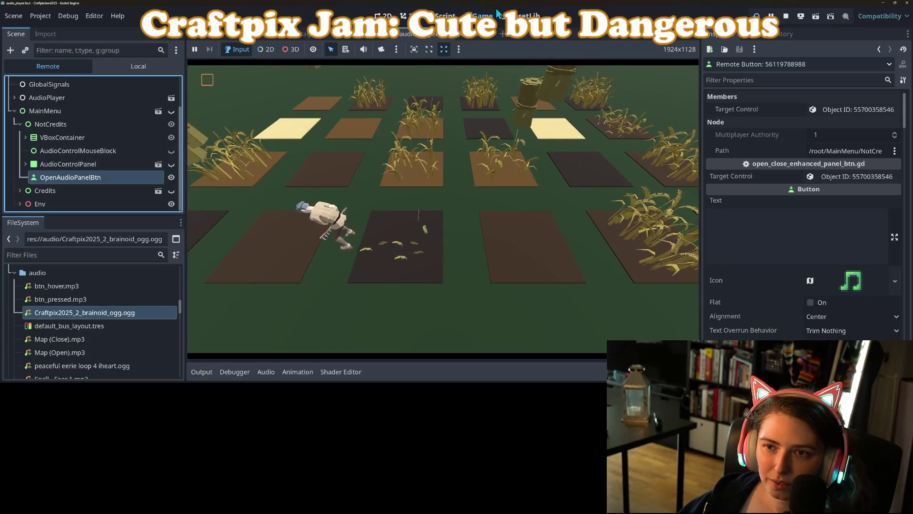
key("F8")
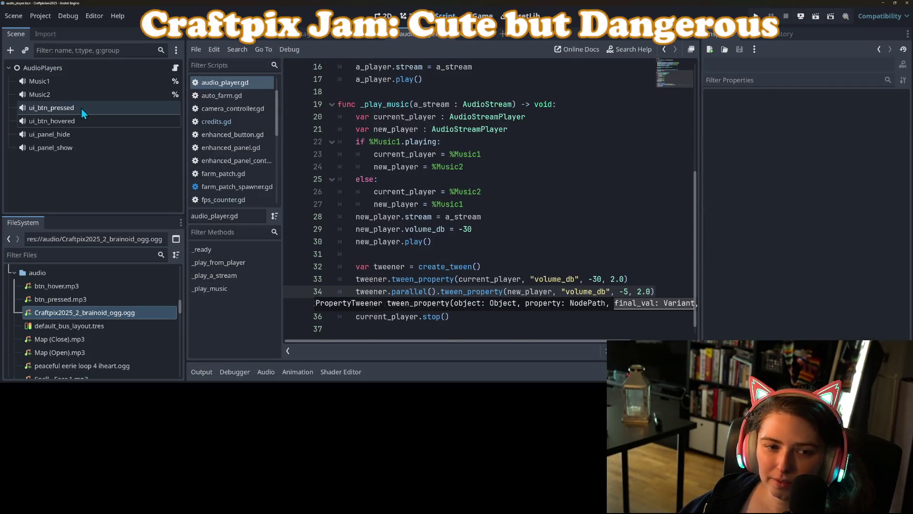
Assign AudioControlPanel as OpenAudioPanelBtn's Target Control in main_menu and save the scene.
left_click(357, 35)
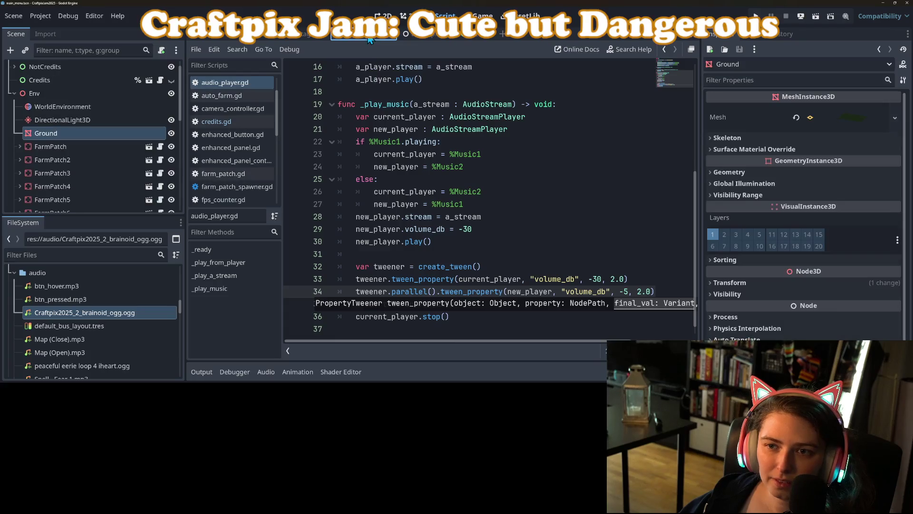
left_click(383, 15)
left_click(14, 93)
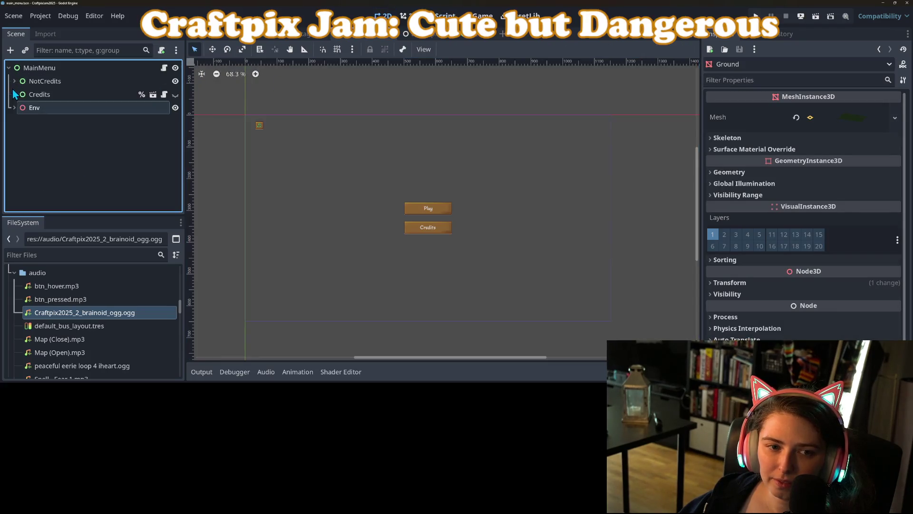
left_click(14, 80)
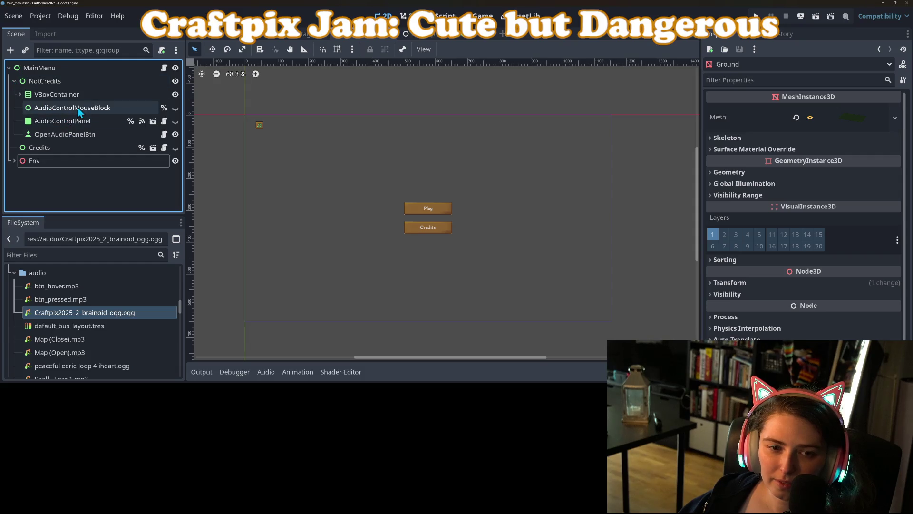
left_click(76, 135)
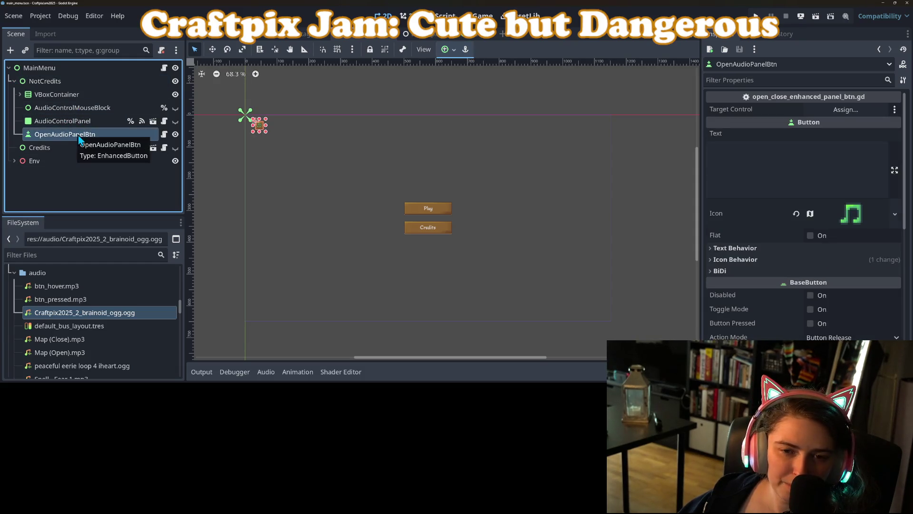
left_click(848, 113)
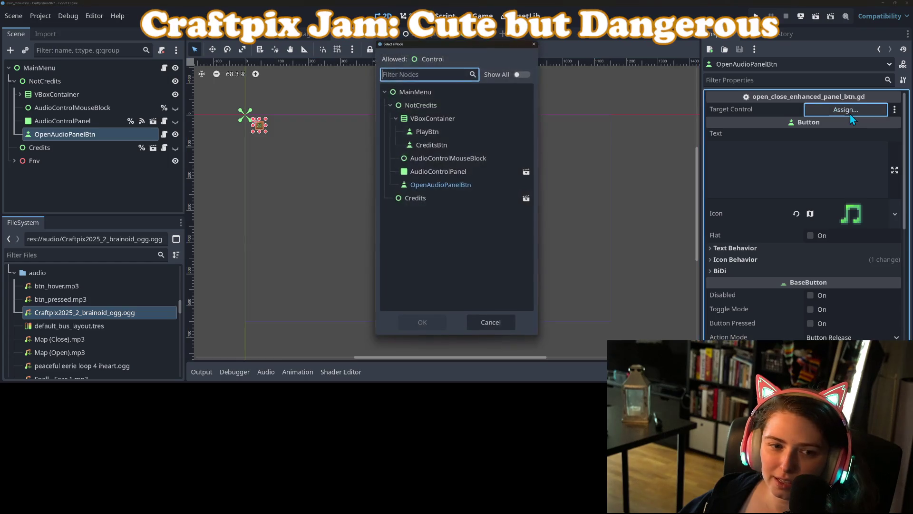
left_click(434, 171)
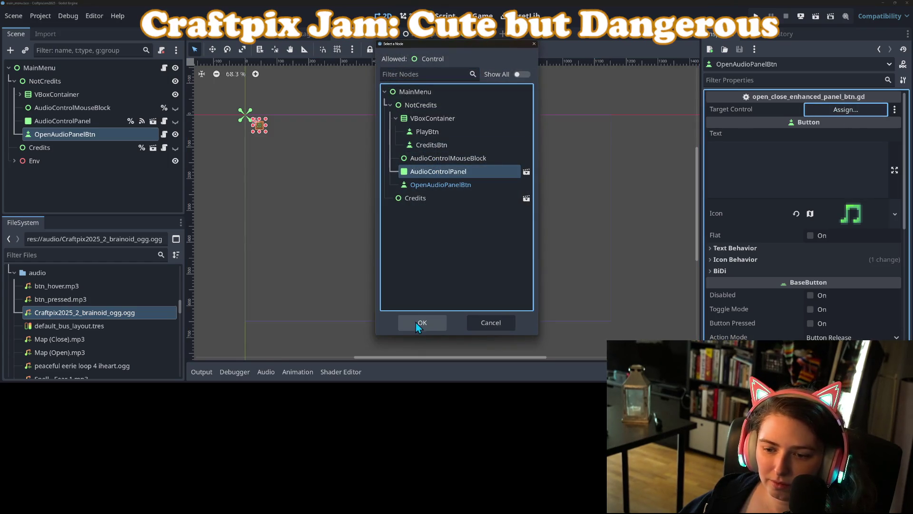
left_click(416, 323)
key("ctrl+s")
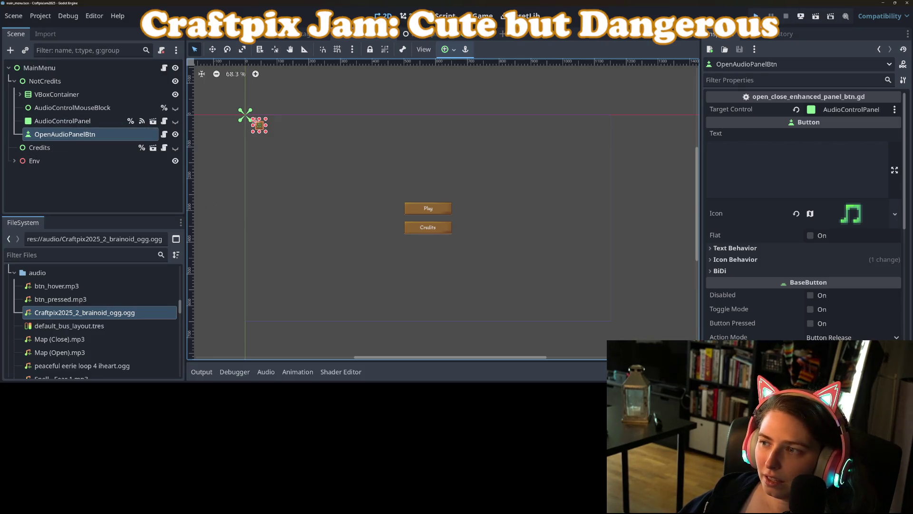
Run the game, test the Volume Control panel by turning Master down, then show the audio buses.
key("F5")
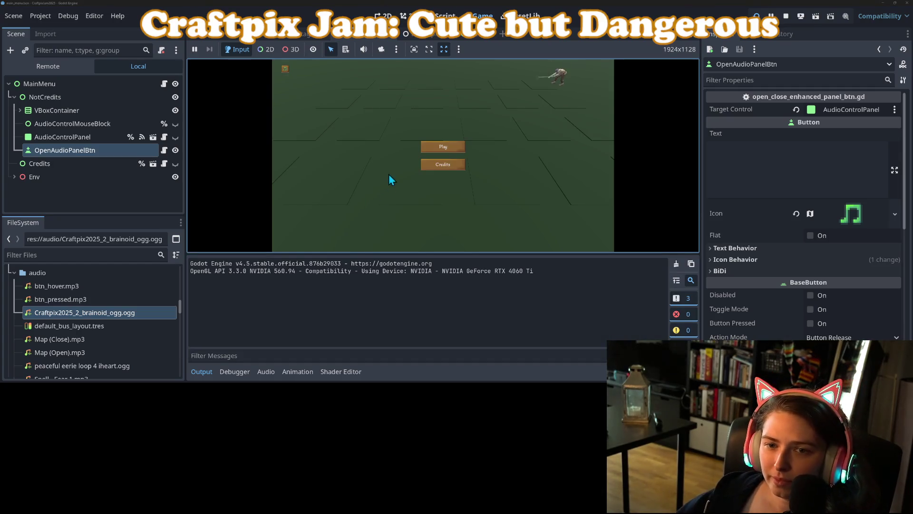
left_click(286, 71)
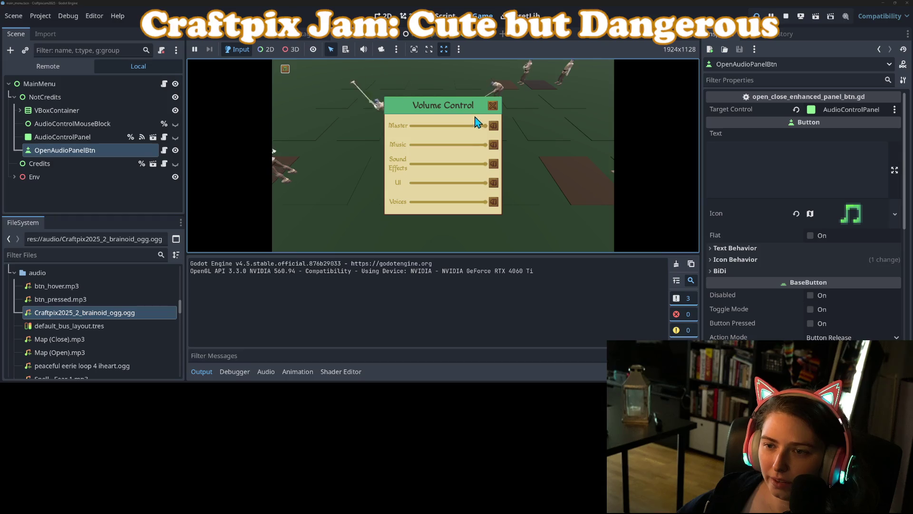
left_click(494, 107)
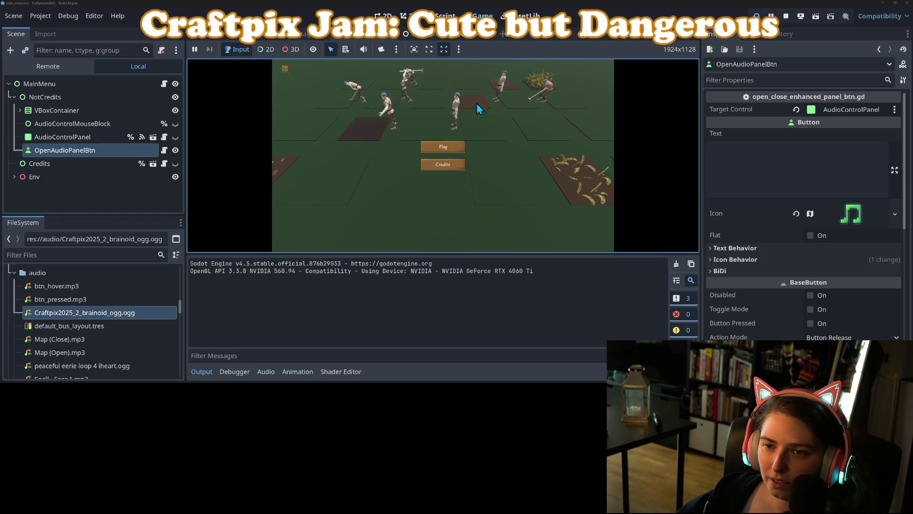
left_click(284, 69)
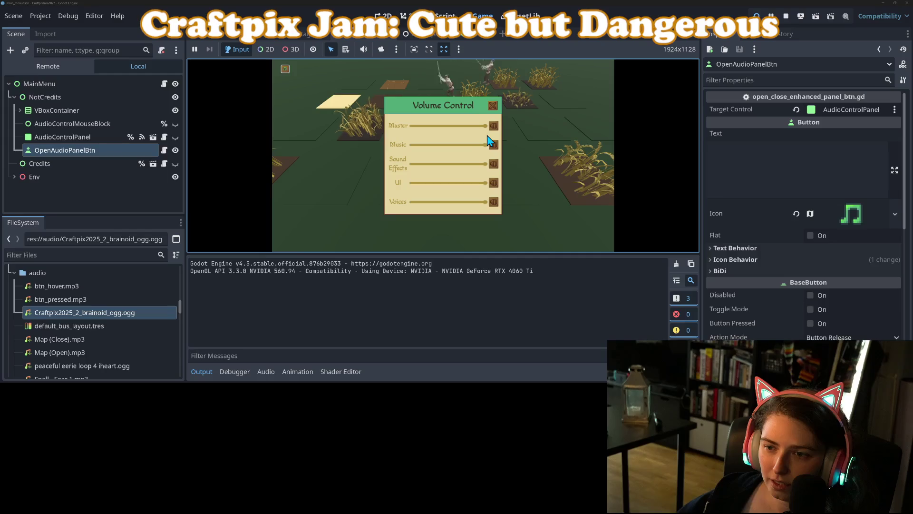
left_click_drag(477, 128, 452, 126)
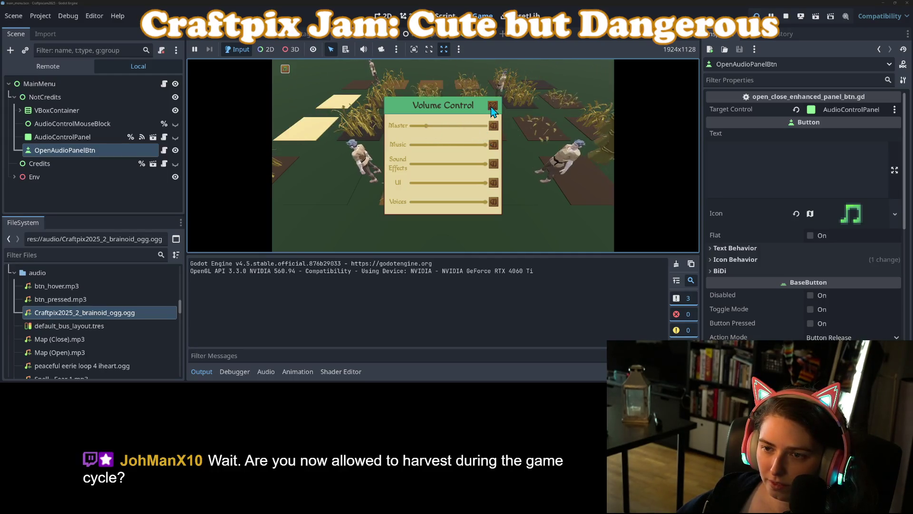
left_click(322, 129)
left_click(266, 371)
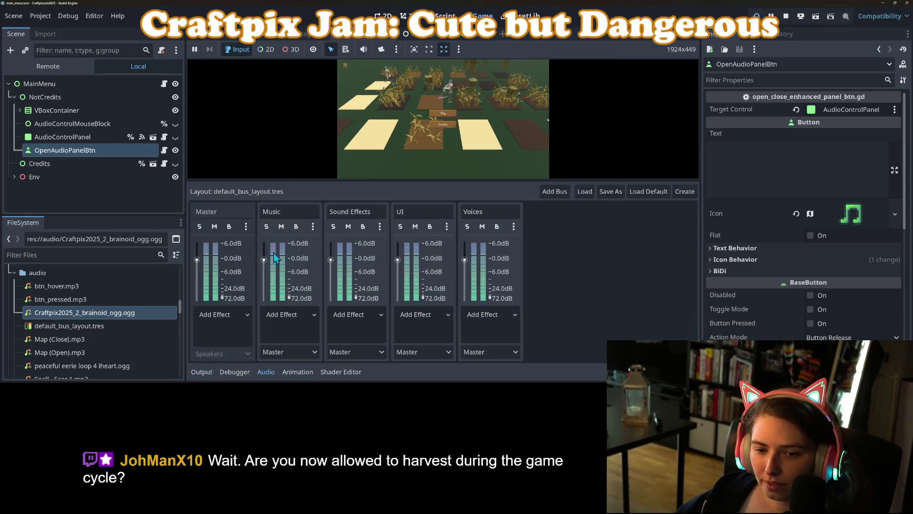
Lower the Music bus slightly, rerun the game to check the Volume Control panel, then stop.
key("F8")
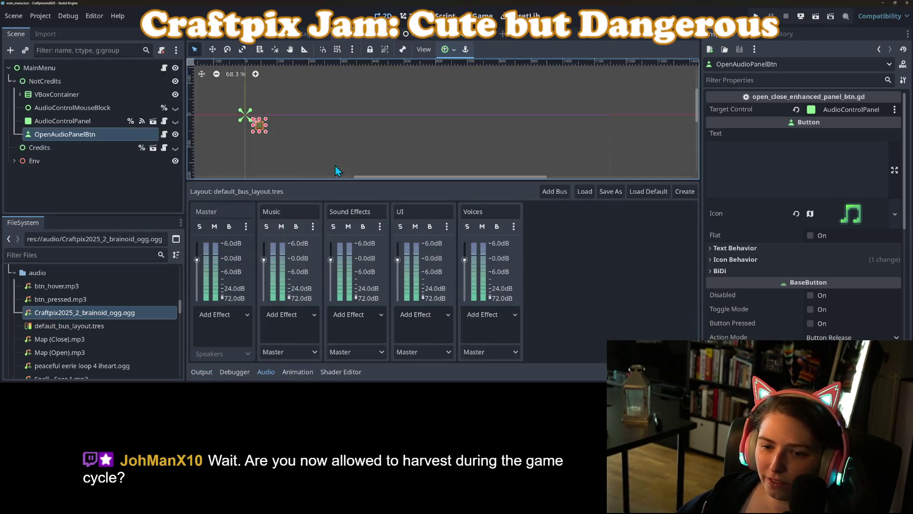
left_click_drag(267, 262, 266, 266)
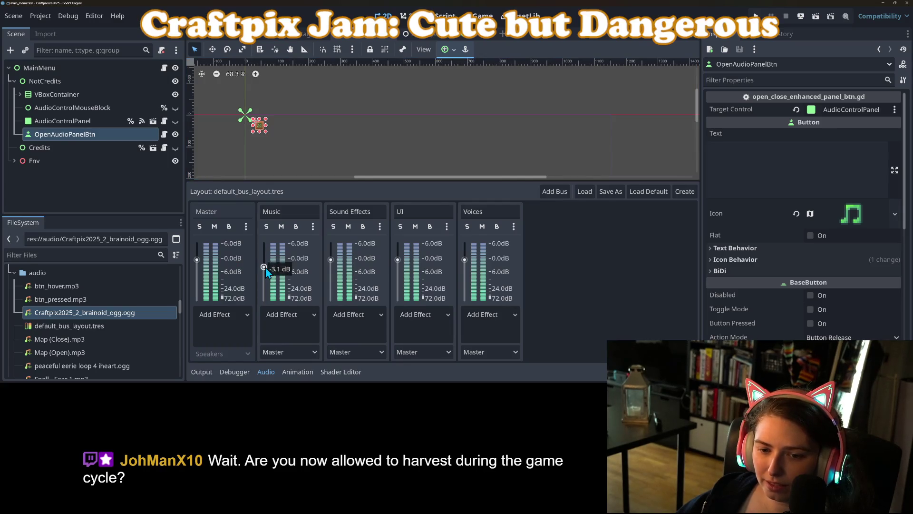
left_click(756, 16)
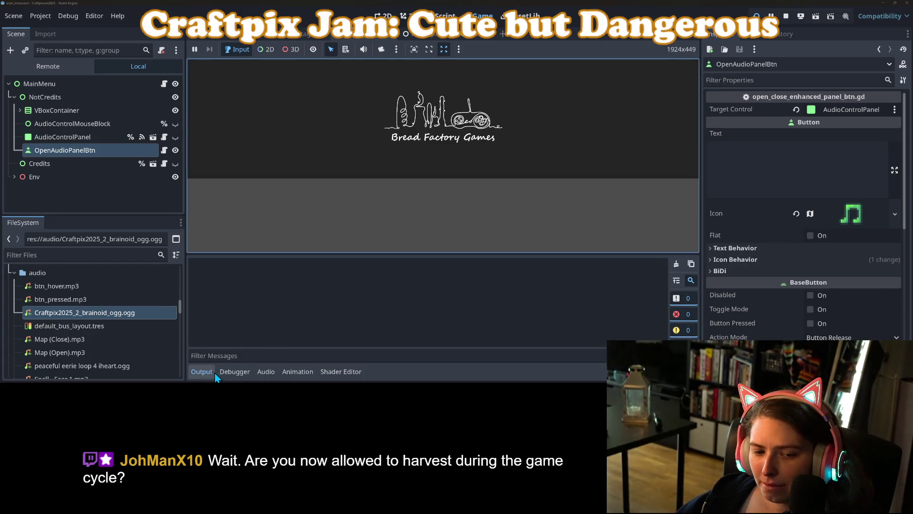
left_click(202, 373)
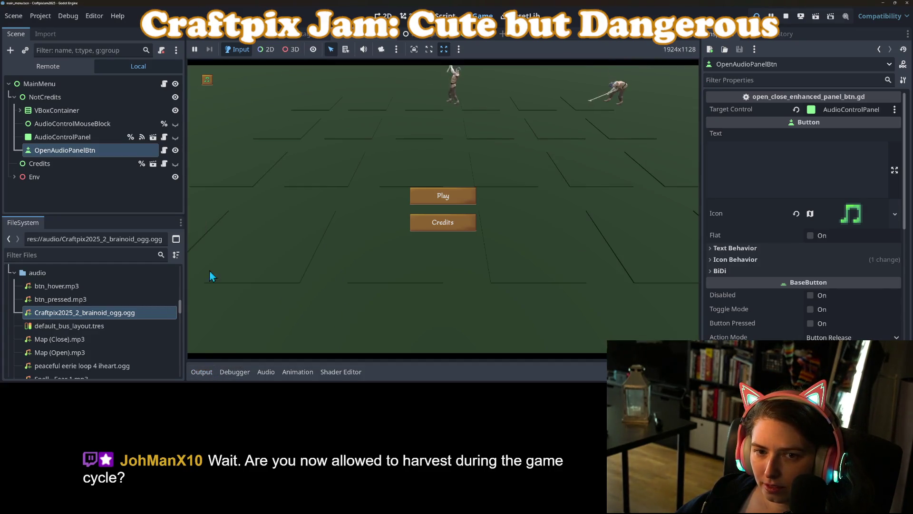
left_click(208, 81)
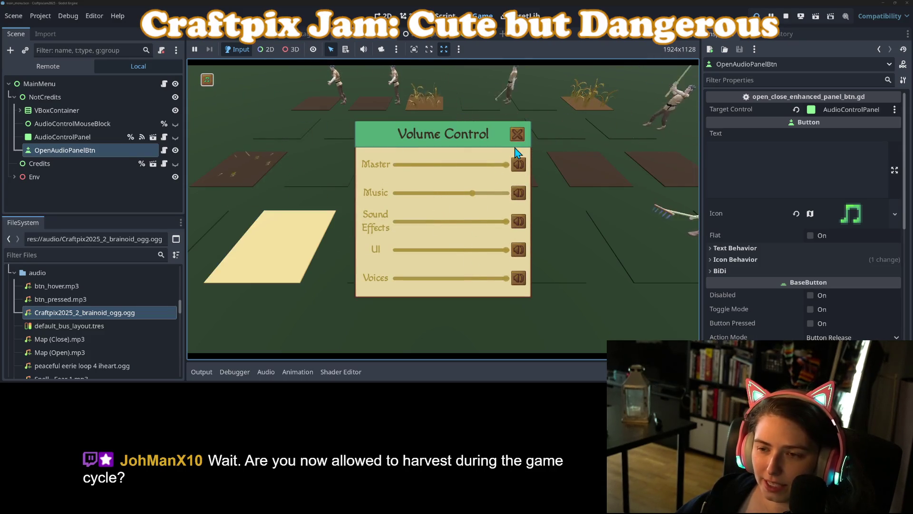
left_click(517, 134)
left_click(784, 17)
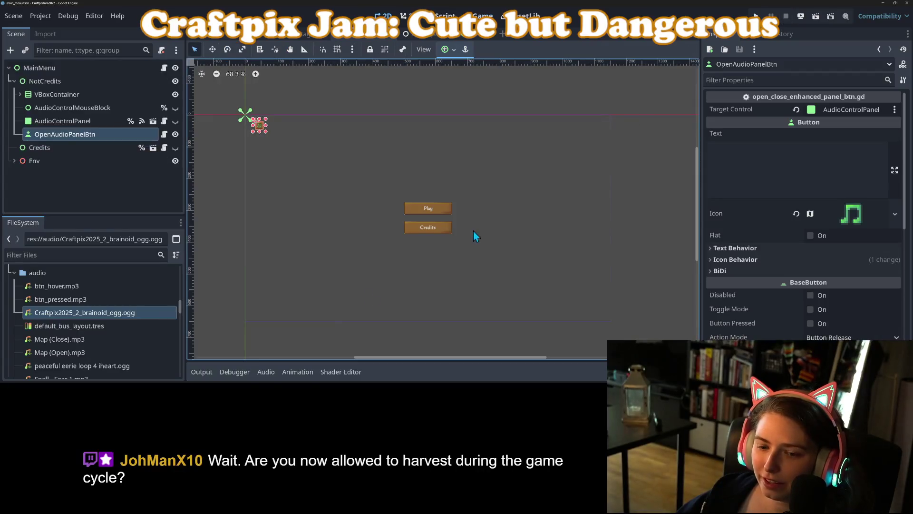
Raise the Music bus to full and lower Master to -2.8 dB, save, and rerun.
left_click(265, 373)
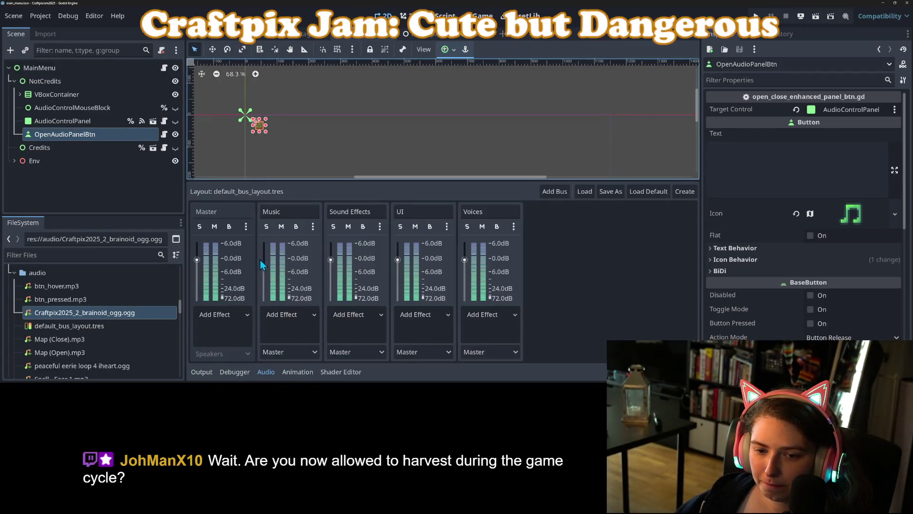
left_click_drag(264, 259, 264, 245)
left_click_drag(197, 259, 197, 267)
key("ctrl+s")
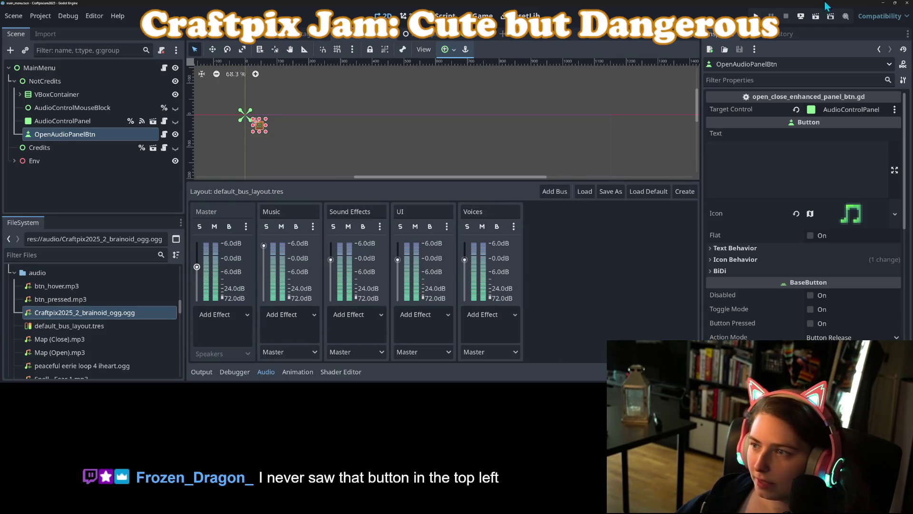
left_click(756, 16)
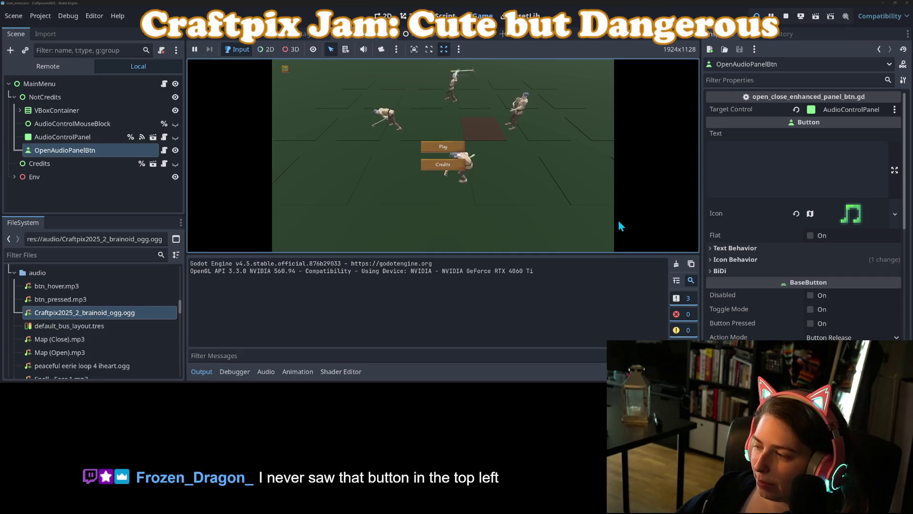
Test-run the game: check the Volume Control panel, start a new game, then stop it.
left_click(201, 371)
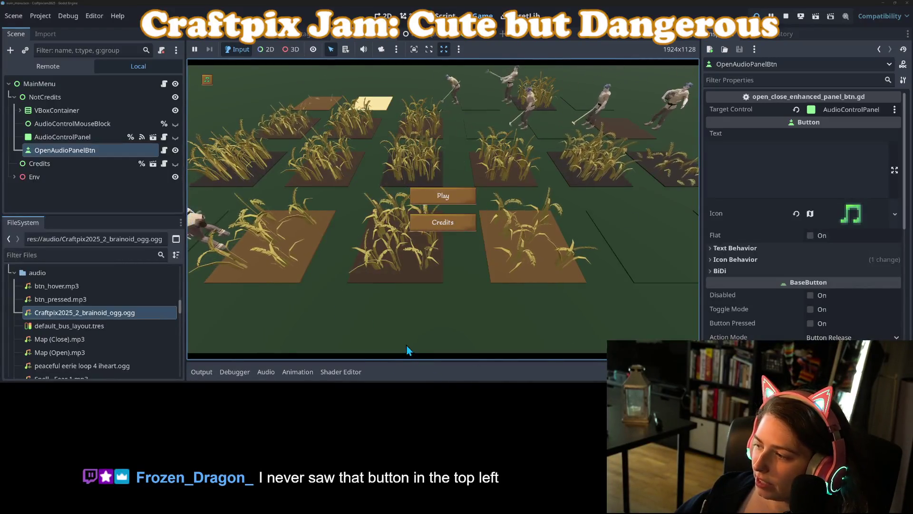
left_click(208, 81)
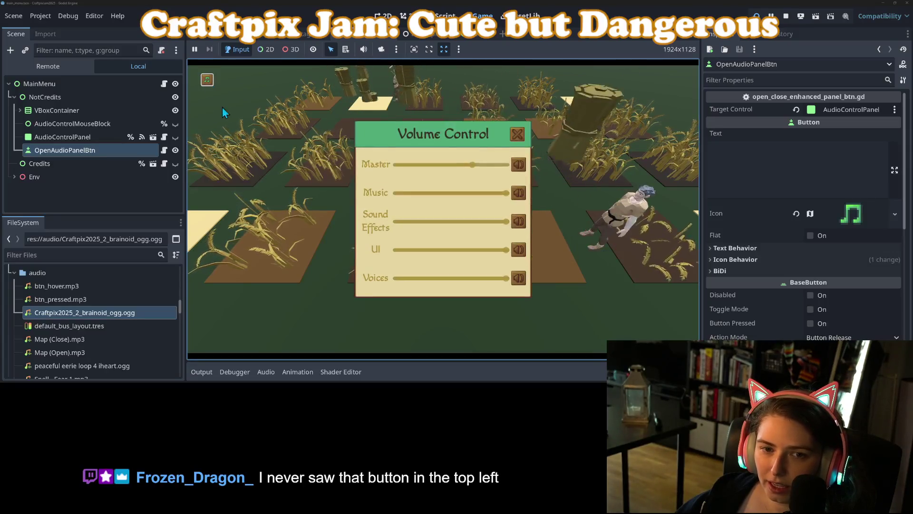
left_click(521, 134)
left_click(455, 196)
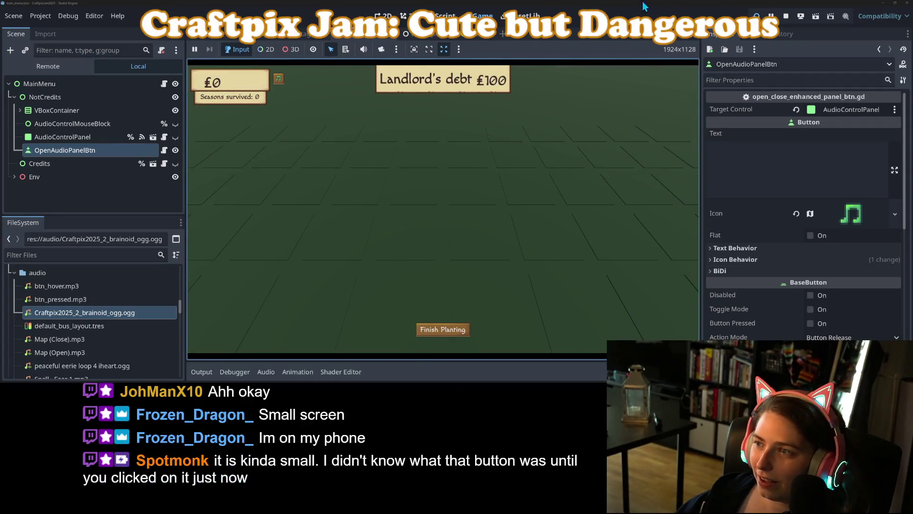
left_click(786, 18)
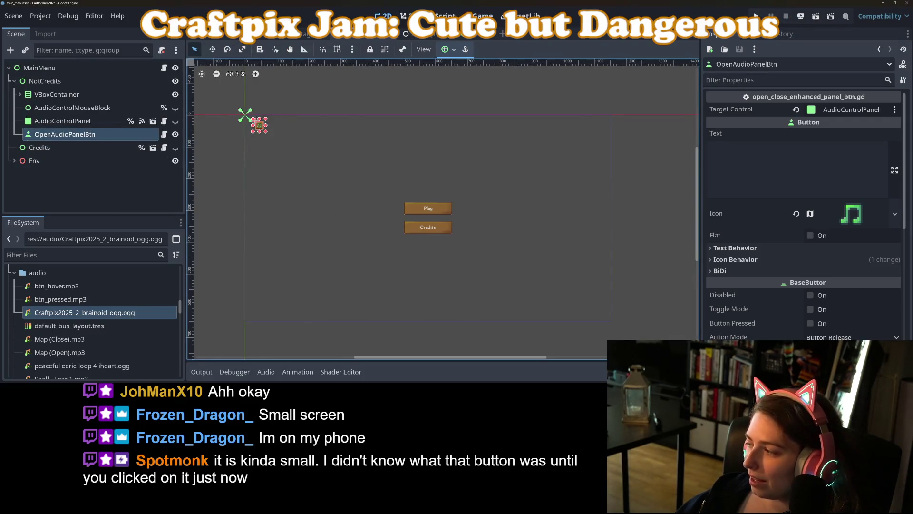
Re-export the Web (Runnable) preset to build/web/index.html, overwriting the existing file.
key("alt+Tab")
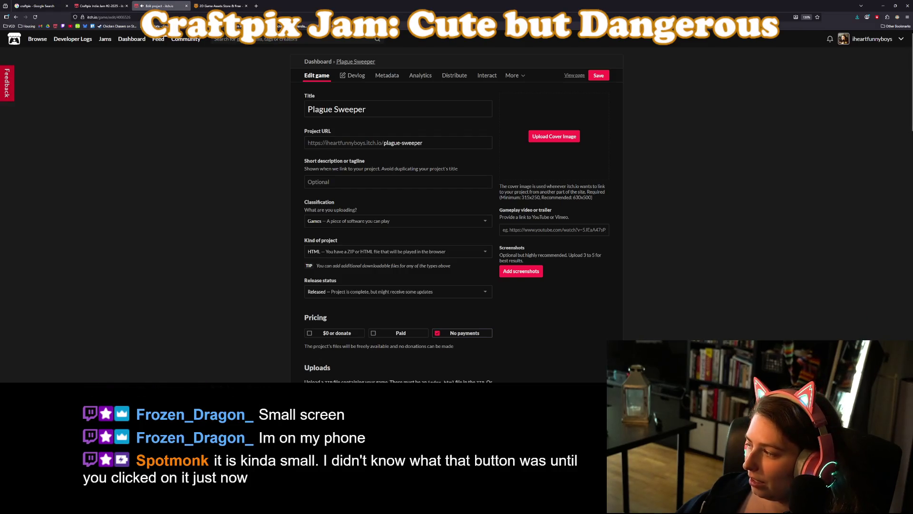
key("alt+Tab")
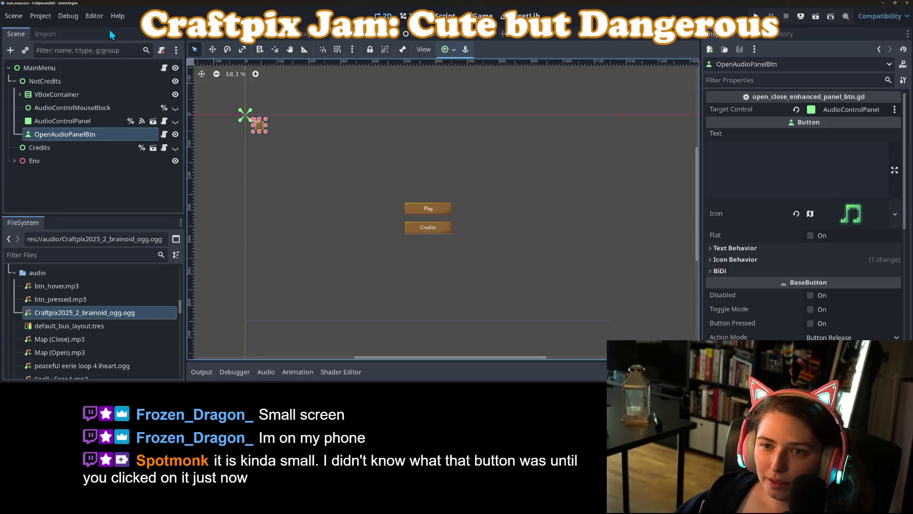
left_click(38, 18)
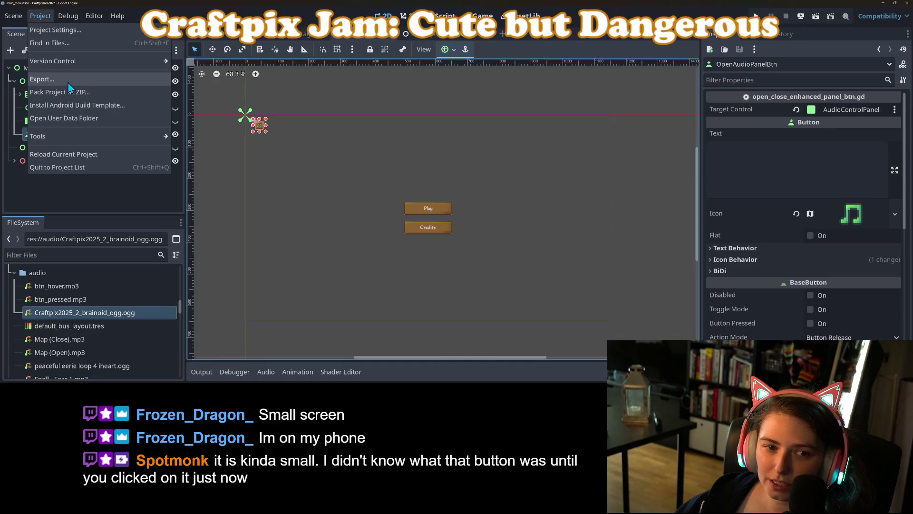
left_click(70, 88)
left_click(423, 290)
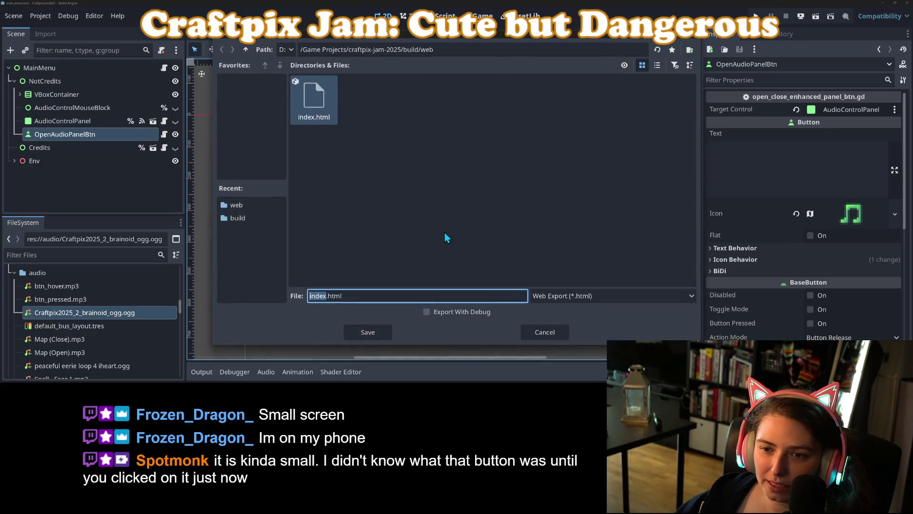
left_click(361, 337)
left_click(396, 207)
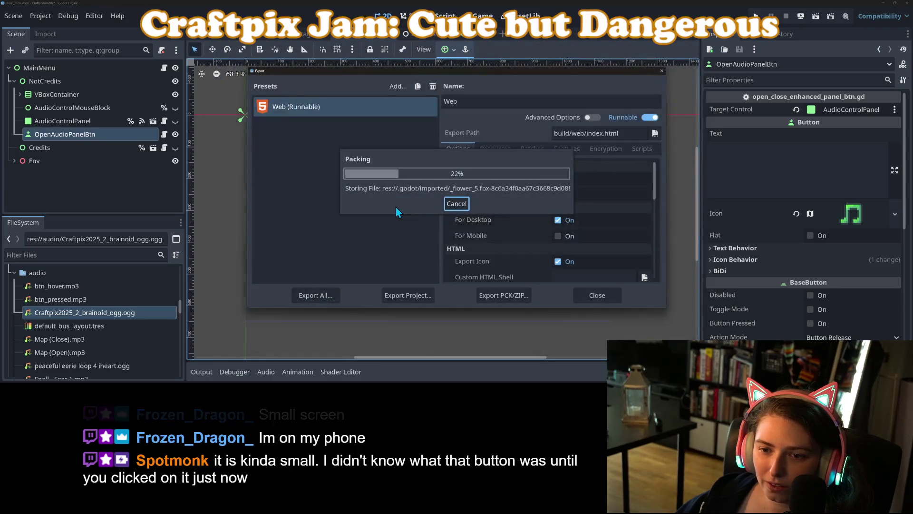
left_click(615, 302)
scroll(428, 201, "up", 3)
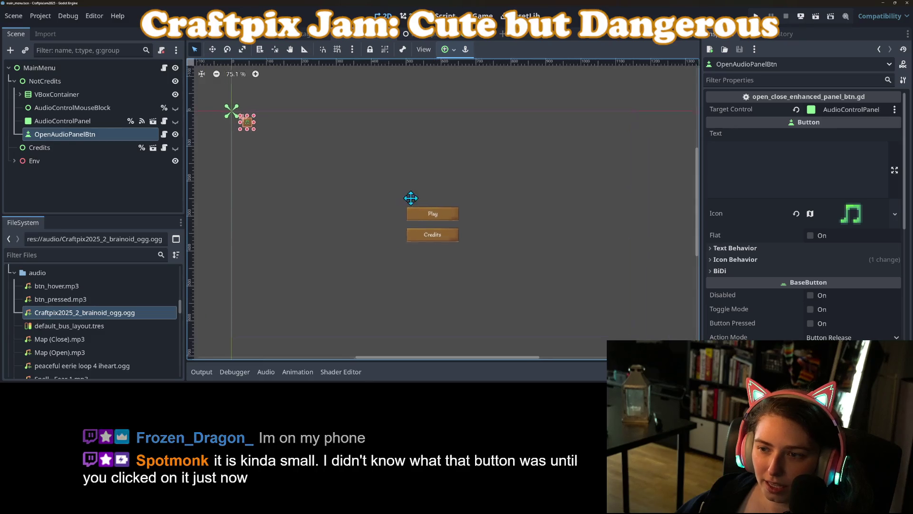
mouse_move(428, 202)
left_mouse_down()
mouse_move(412, 153)
mouse_move(415, 173)
left_mouse_up()
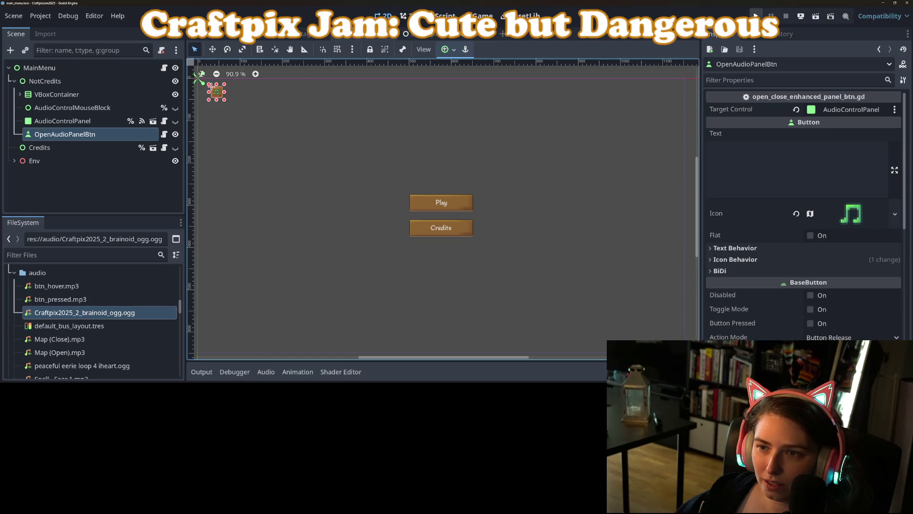
key("ctrl+shift+F11")
mouse_move(242, 147)
left_mouse_down()
mouse_move(390, 134)
mouse_move(468, 158)
mouse_move(452, 146)
left_mouse_up()
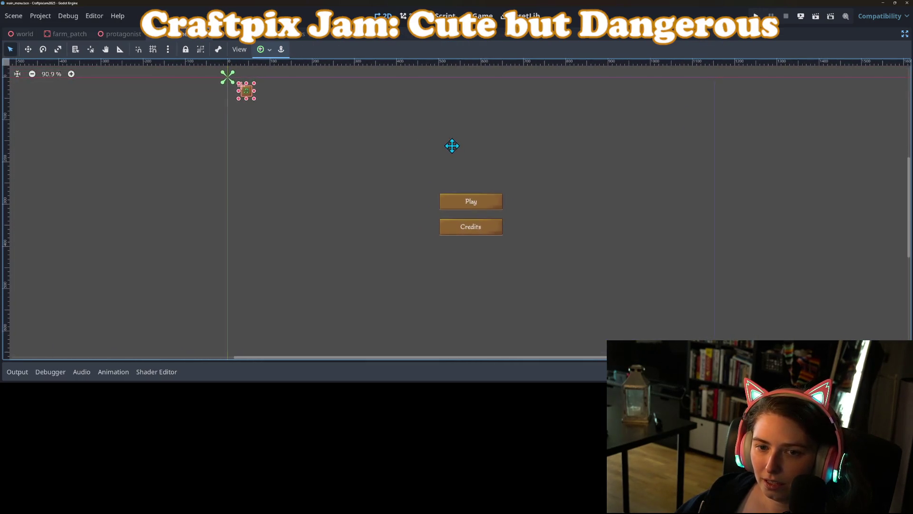
left_click(332, 153)
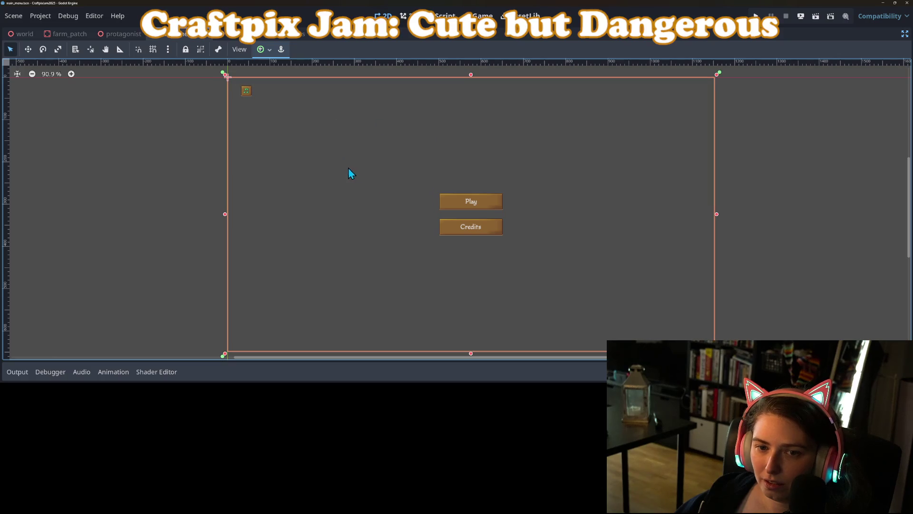
left_click(247, 93)
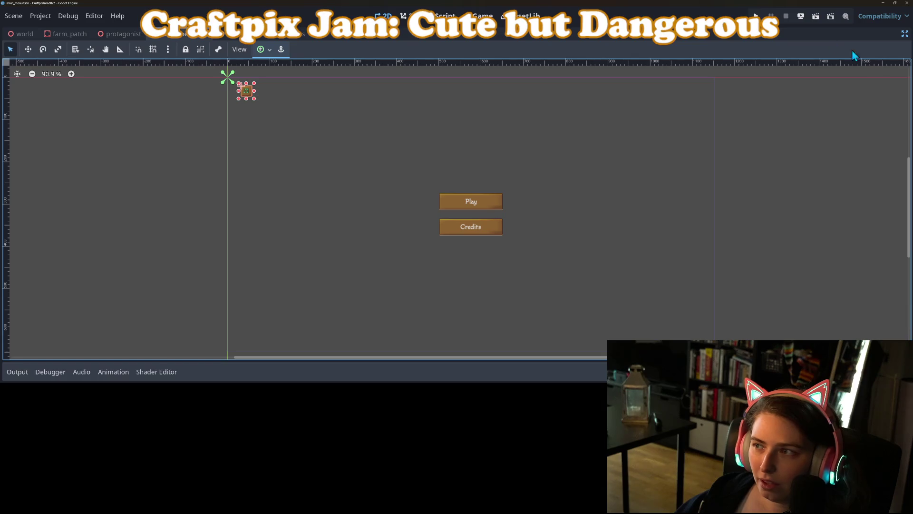
left_click(905, 34)
scroll(368, 146, "up", 2)
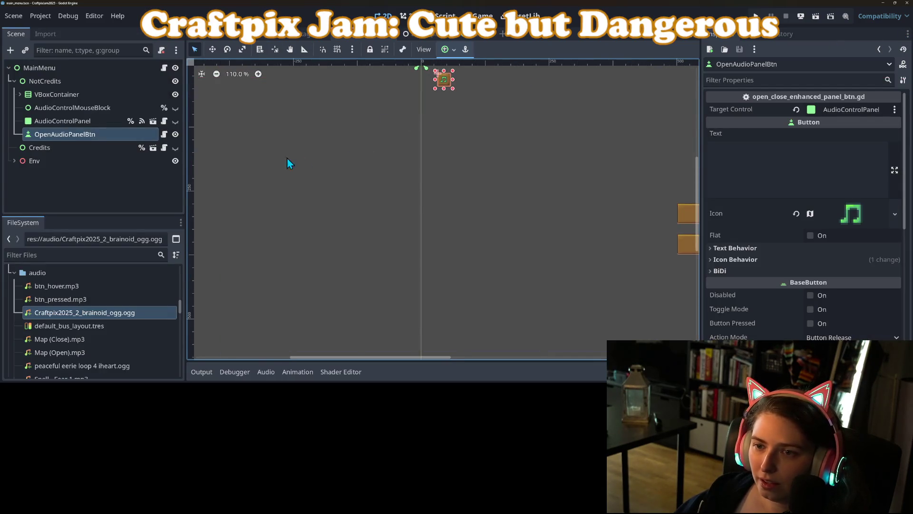
scroll(293, 194, "down", 5)
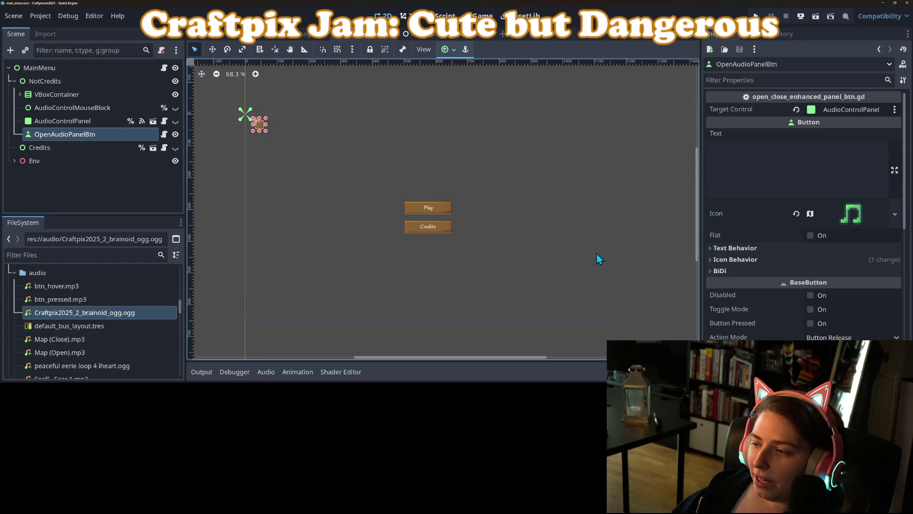
scroll(791, 273, "down", 6)
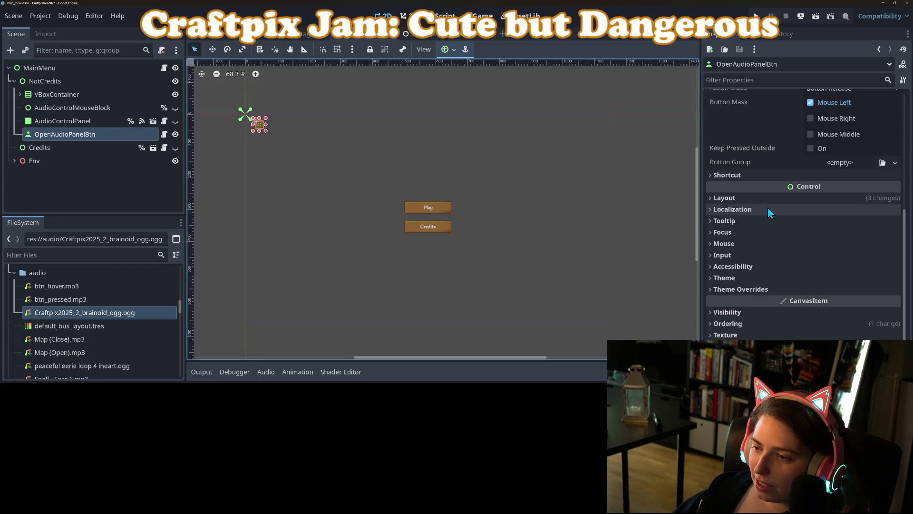
Give the main menu's OpenAudioPanelBtn a 40×40 minimum size with Expand Icon on, and save.
left_click(769, 201)
left_click(841, 244)
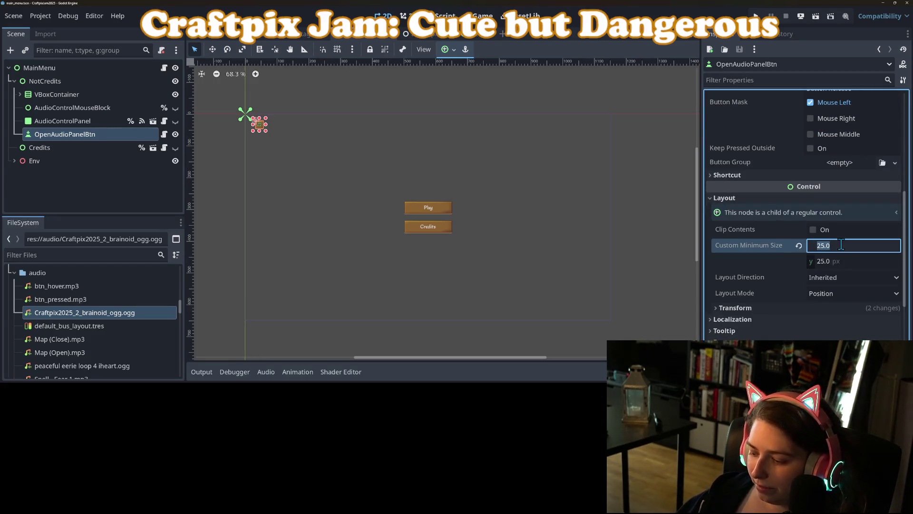
type("40")
key("Tab")
key("Return")
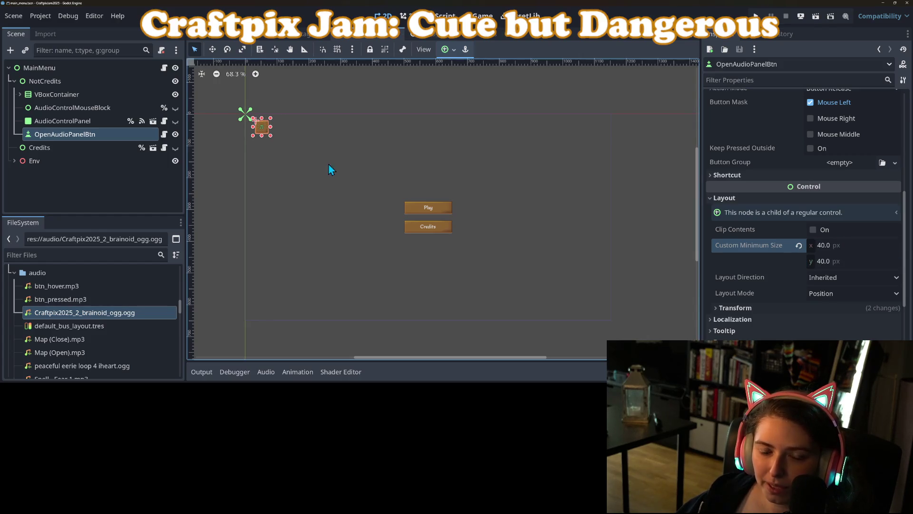
scroll(810, 250, "up", 5)
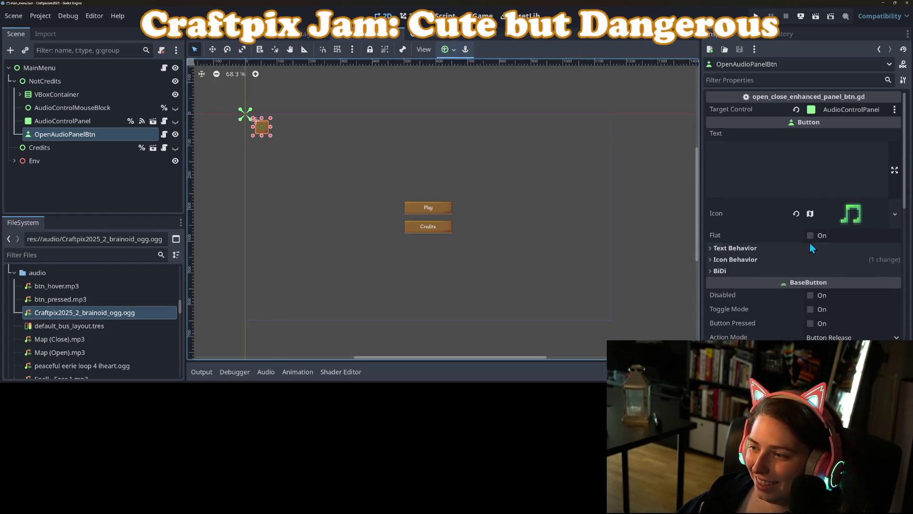
left_click(795, 259)
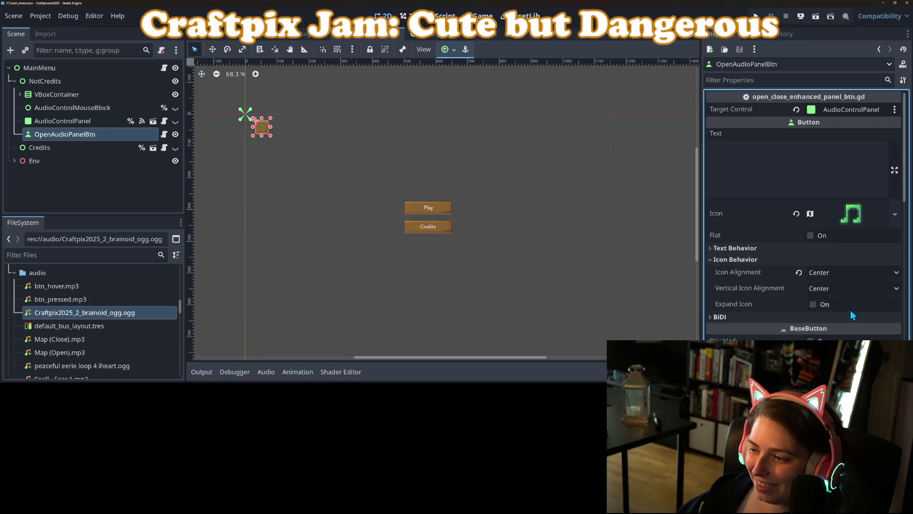
left_click(812, 304)
left_click(516, 265)
key("ctrl+s")
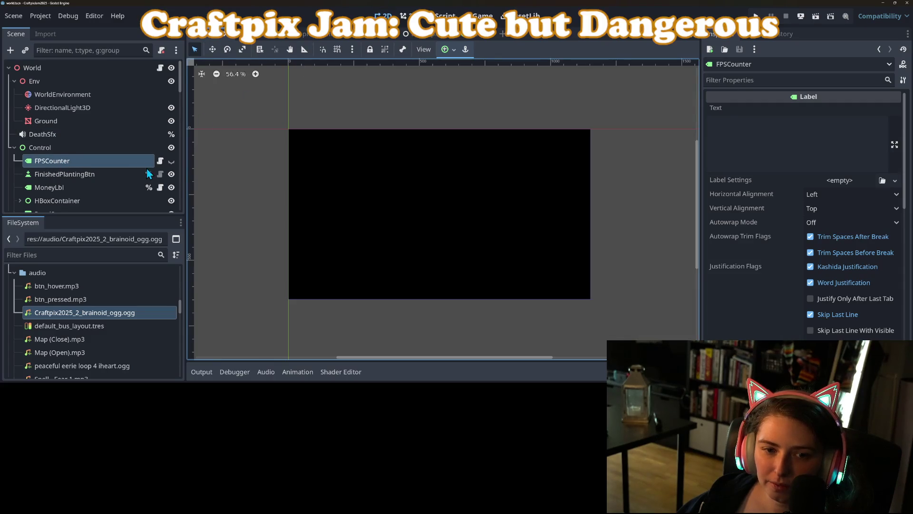
Hide the black panel in the world scene to reveal the game UI.
scroll(147, 167, "down", 5)
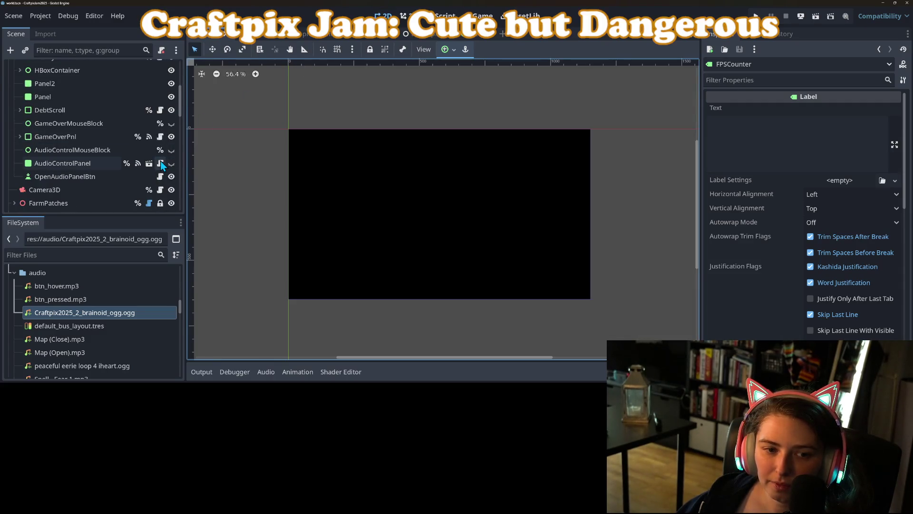
scroll(171, 181, "up", 3)
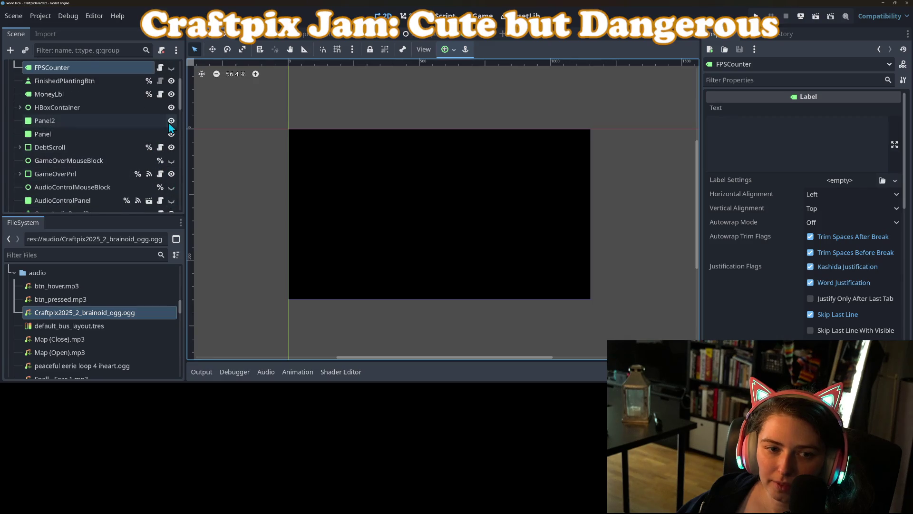
scroll(122, 135, "up", 2)
scroll(123, 138, "down", 5)
left_click(20, 136)
left_click(20, 136)
scroll(113, 174, "down", 10)
scroll(113, 171, "down", 2)
left_click(171, 204)
scroll(119, 169, "up", 6)
scroll(119, 170, "up", 10)
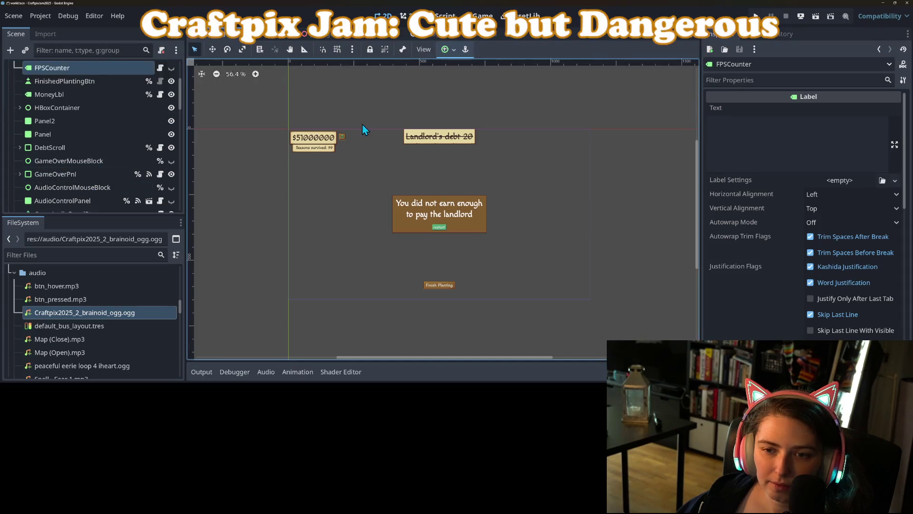
Turn on Expand Icon and set a 40×40 minimum size for the world scene's audio button.
left_click(341, 137)
left_click(742, 235)
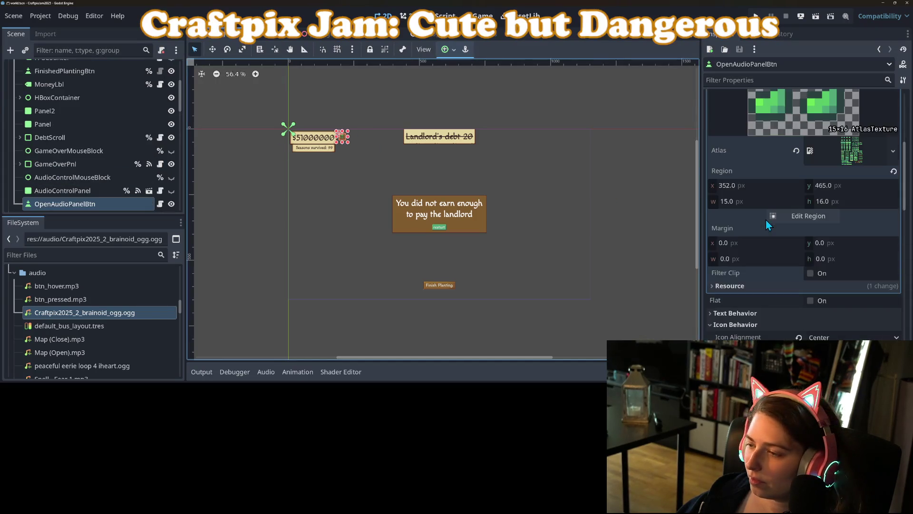
scroll(790, 256, "down", 3)
left_click(812, 303)
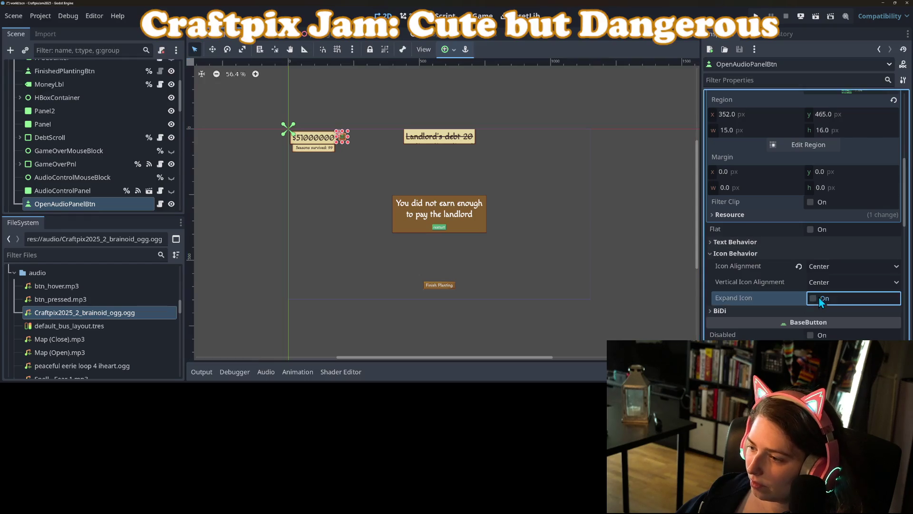
scroll(814, 301, "down", 3)
scroll(814, 301, "down", 5)
left_click(823, 285)
type("40")
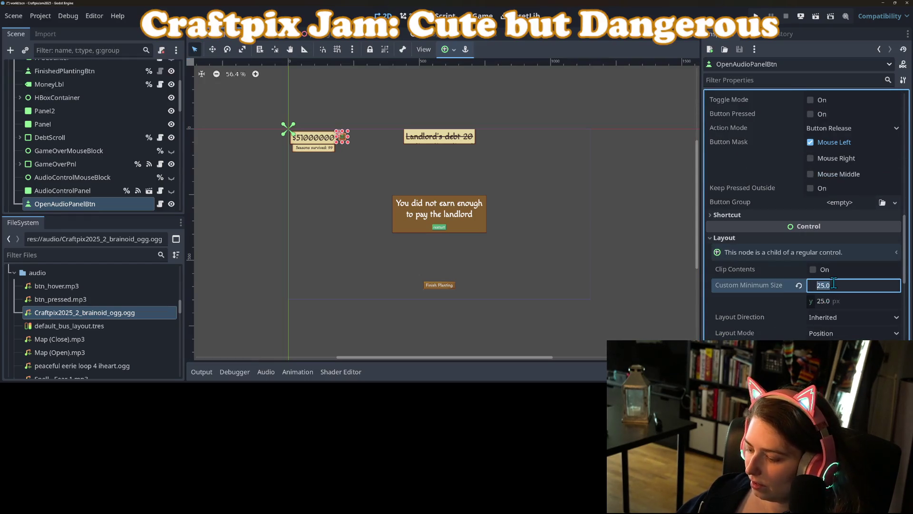
key("Tab")
type("40")
key("Return")
Nudge the audio button up beside the money label and show StartingPnl again.
left_click(480, 236)
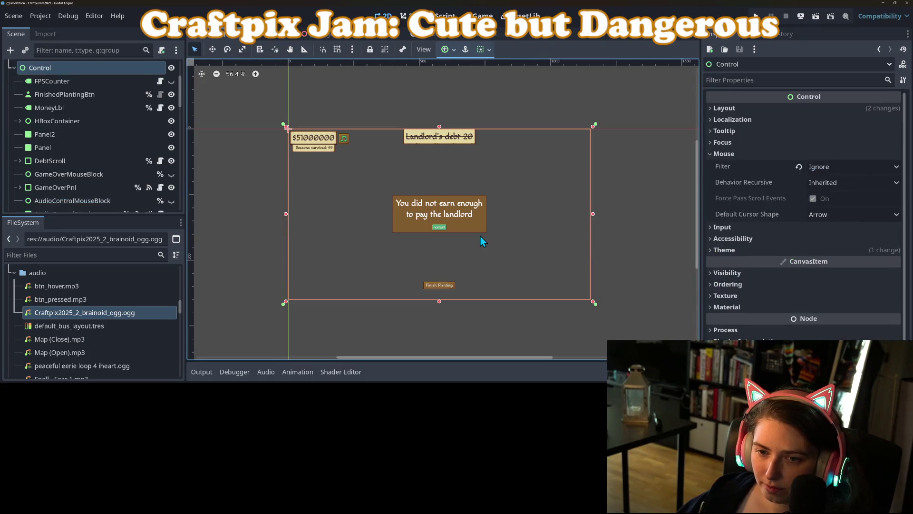
scroll(355, 132, "up", 5)
left_click_drag(334, 160, 334, 155)
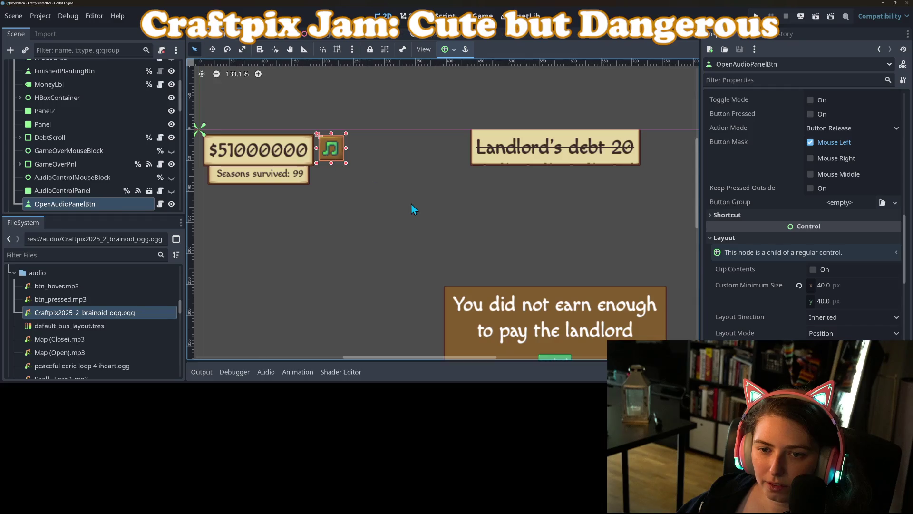
left_click(409, 203)
scroll(477, 238, "down", 4)
scroll(478, 242, "down", 2)
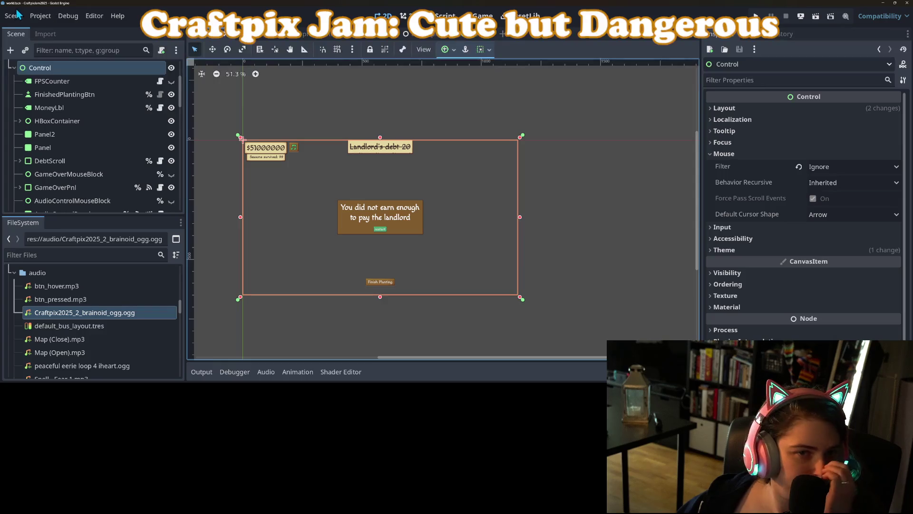
scroll(68, 187, "down", 5)
scroll(69, 188, "down", 10)
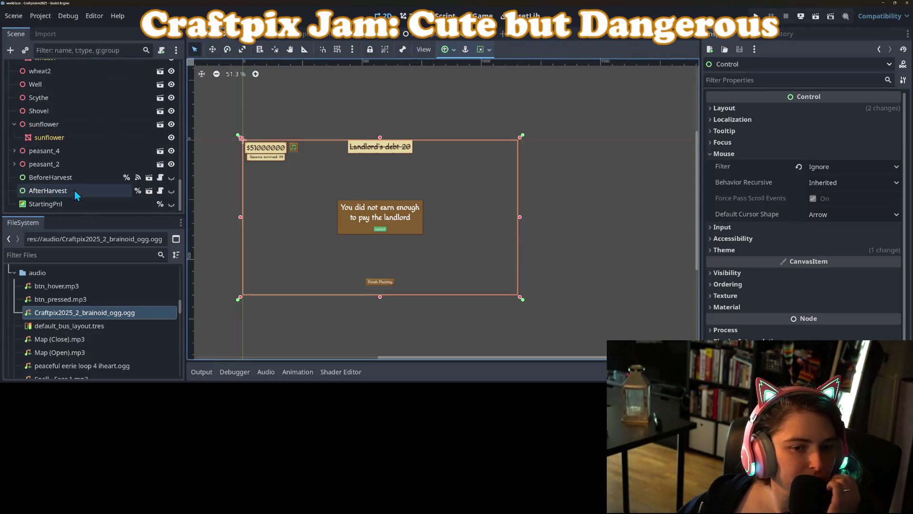
left_click(171, 204)
Save the world scene and re-export the Web build, overwriting build/web/index.html.
key("ctrl+s")
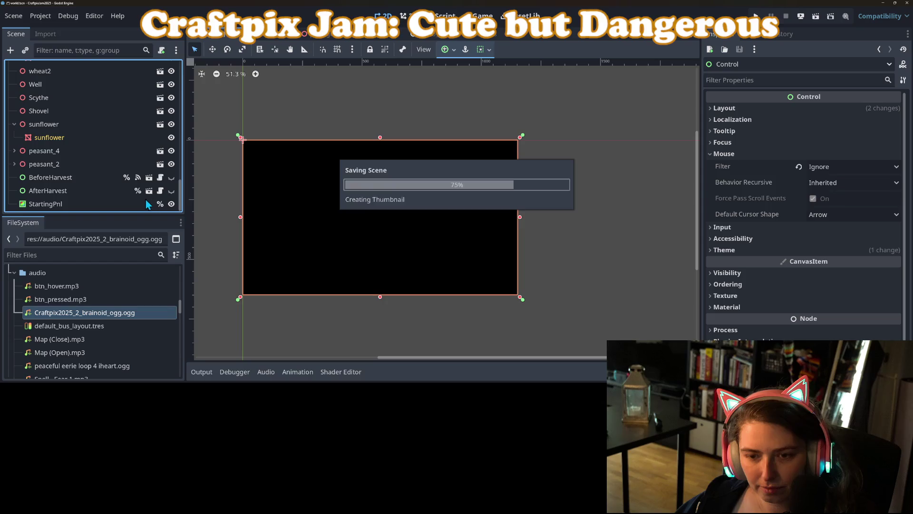
left_click(41, 15)
left_click(54, 83)
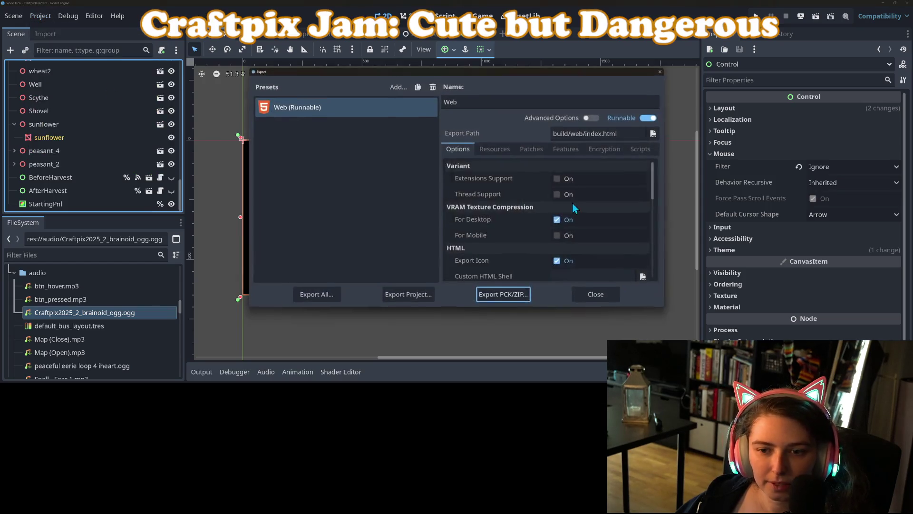
left_click(422, 294)
left_click(367, 332)
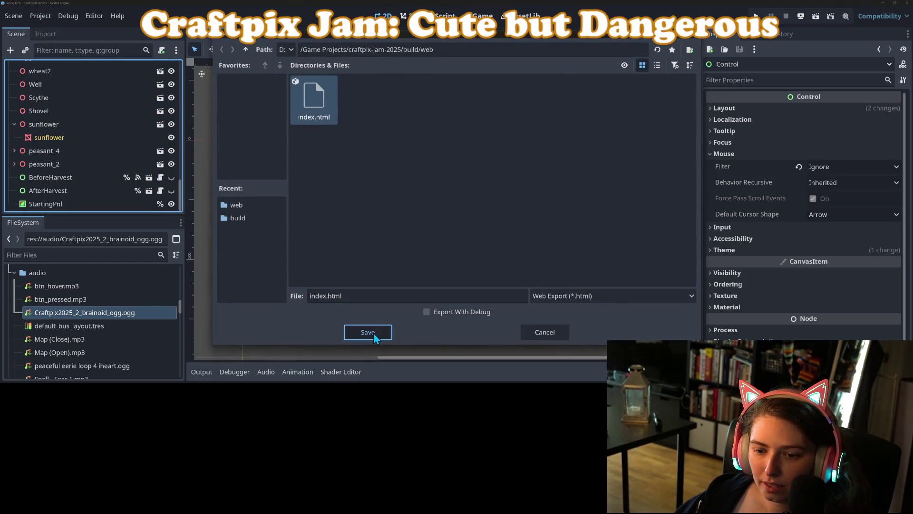
left_click(420, 209)
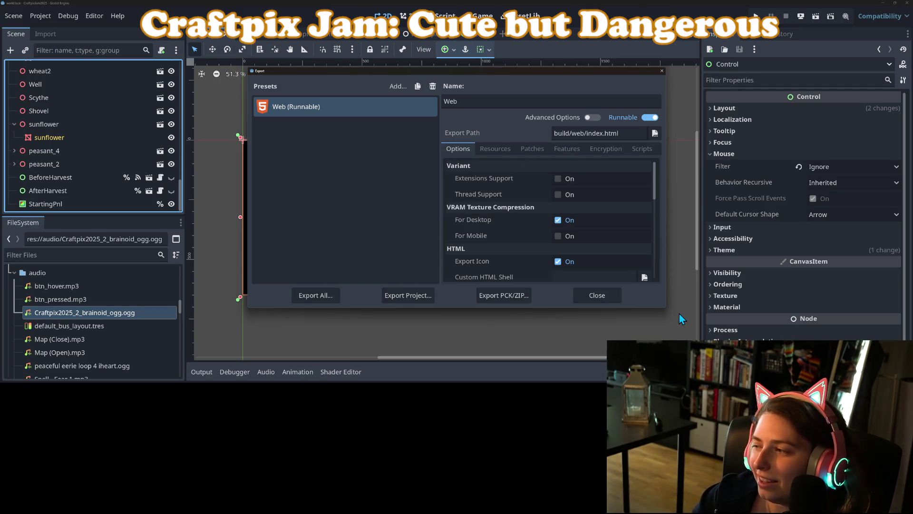
left_click(597, 295)
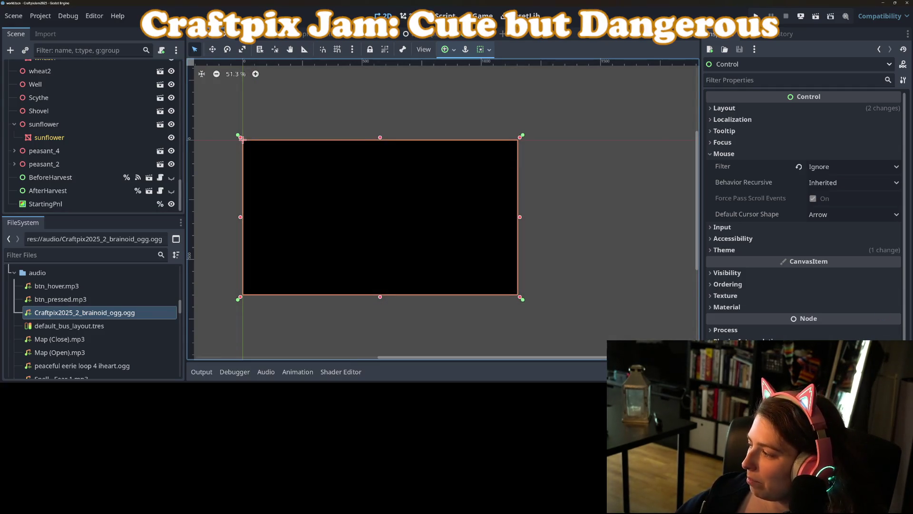
Delete the old zipped web build from the build folder in Explorer.
key("alt+Tab")
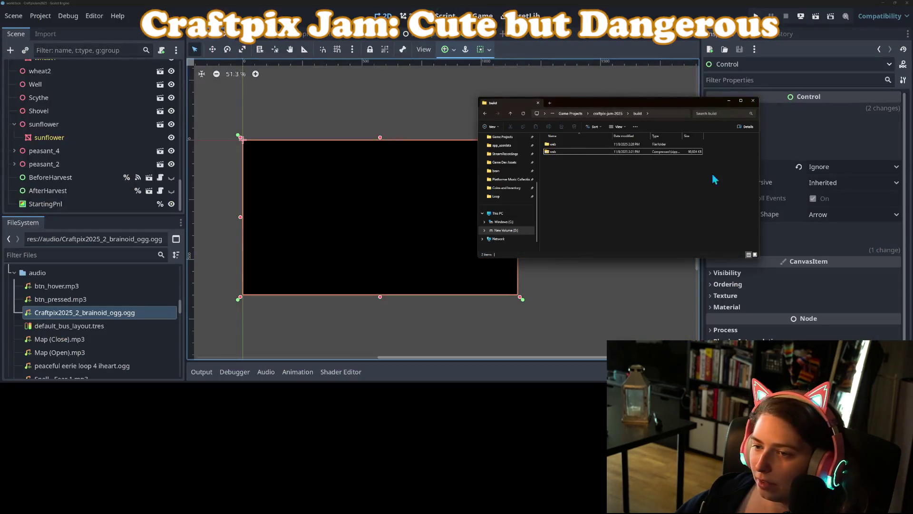
left_click(583, 150)
key("Delete")
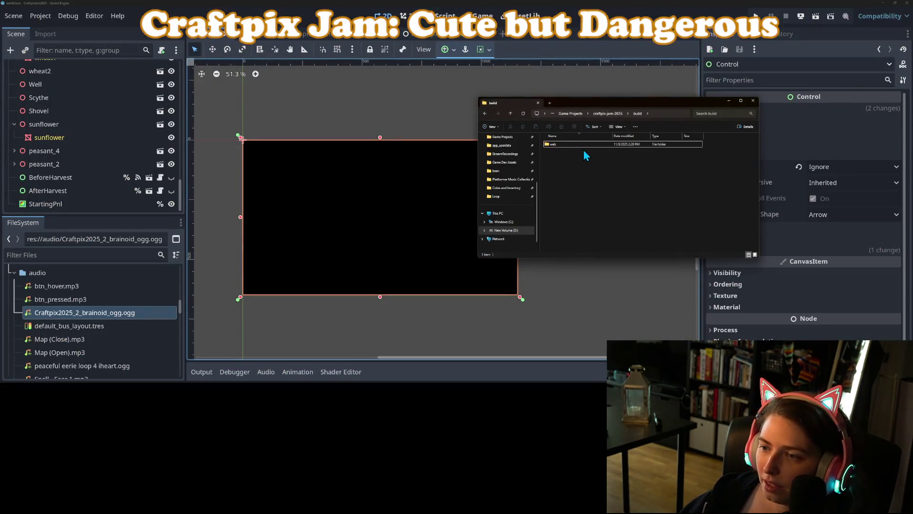
Compress the web folder into a fresh web.zip in the build folder.
right_click(570, 144)
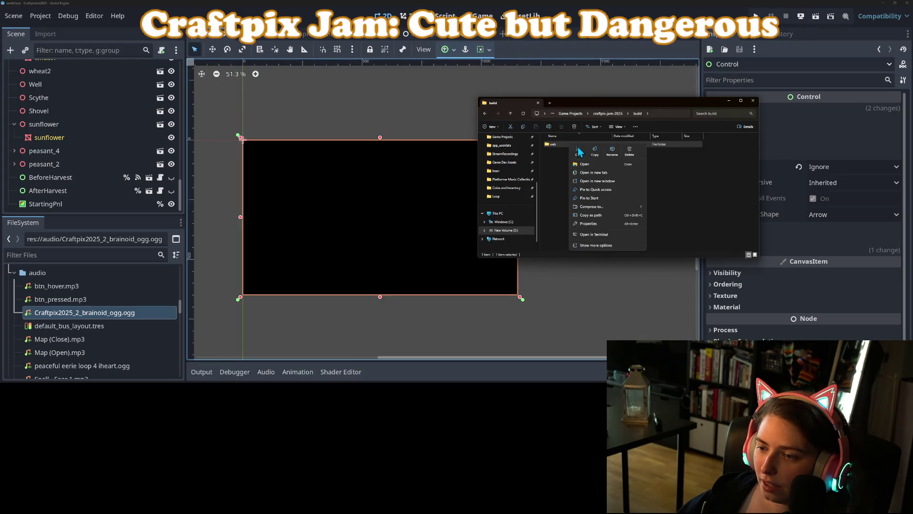
mouse_move(618, 207)
left_click(670, 210)
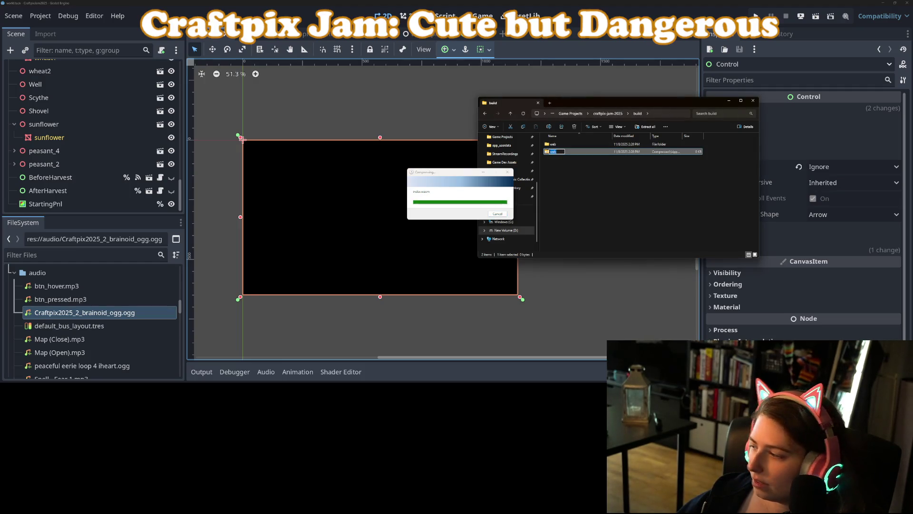
key("alt+Tab")
scroll(339, 275, "down", 5)
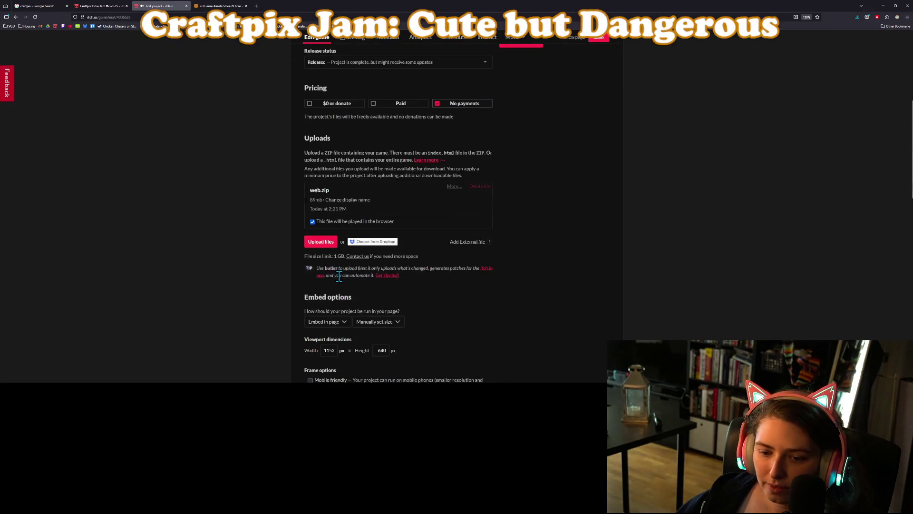
Upload web.zip to itch.io, mark it as played in the browser, and save.
left_click(322, 242)
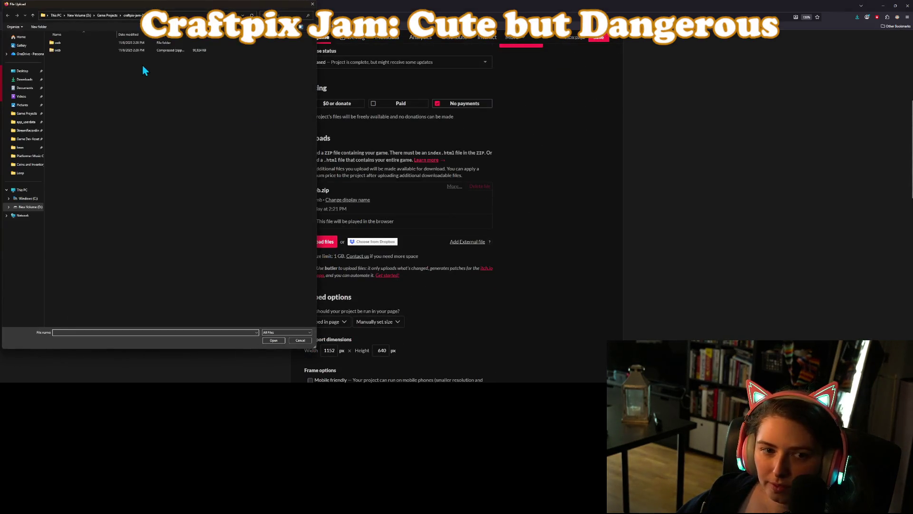
left_click(155, 50)
left_click(273, 340)
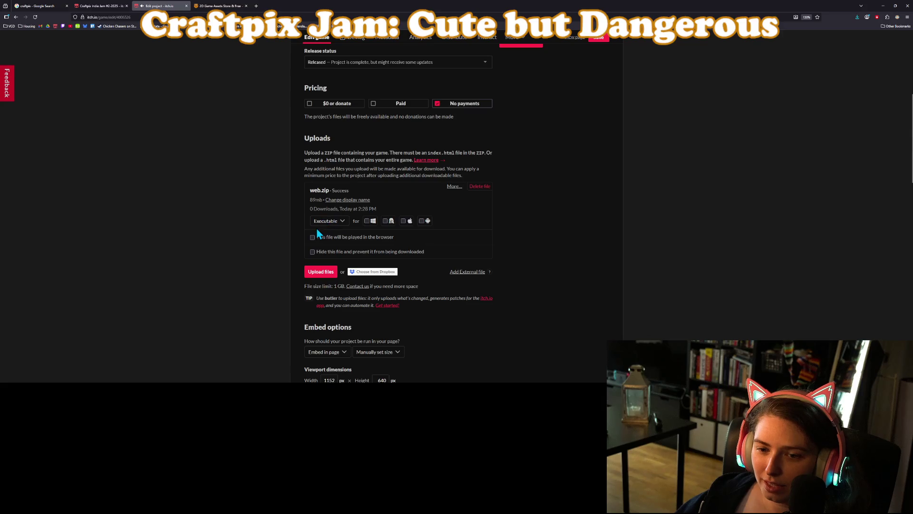
left_click(313, 237)
left_click(594, 39)
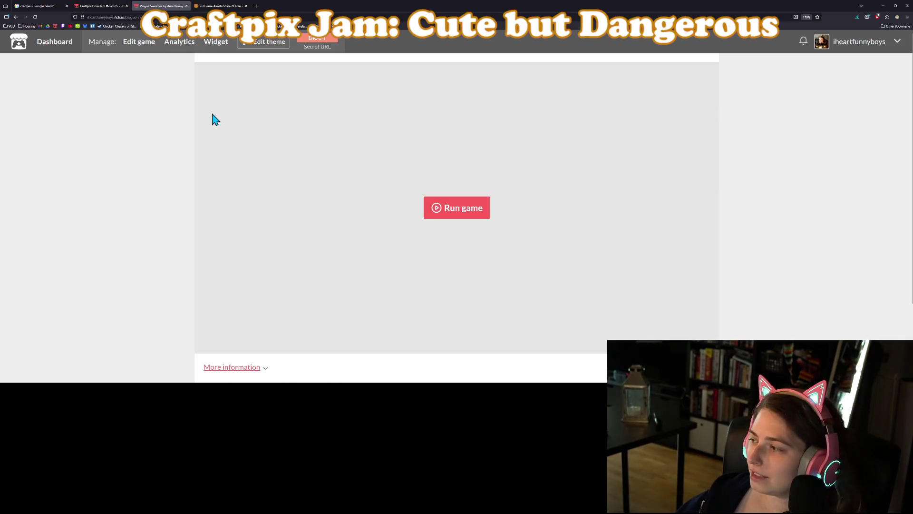
Run the game on the page, lower the Master volume, and start a new game.
left_click(458, 213)
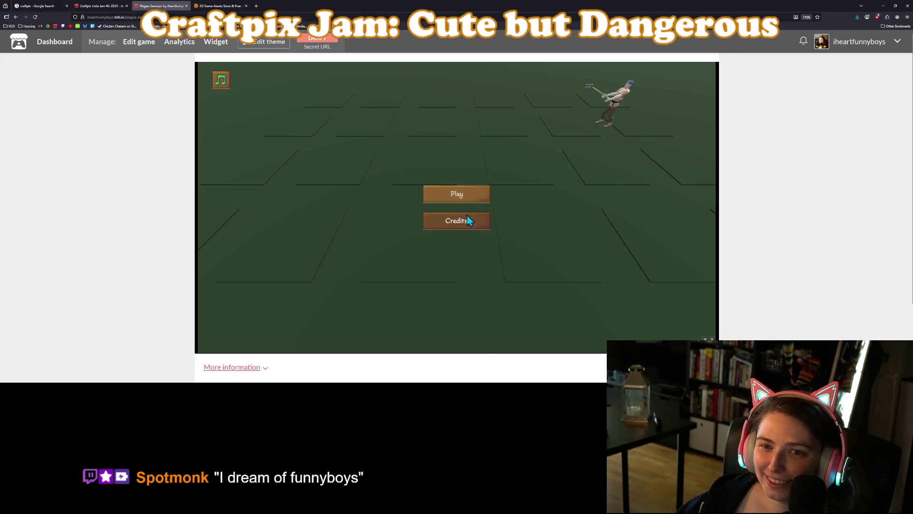
left_click(224, 84)
left_click(460, 163)
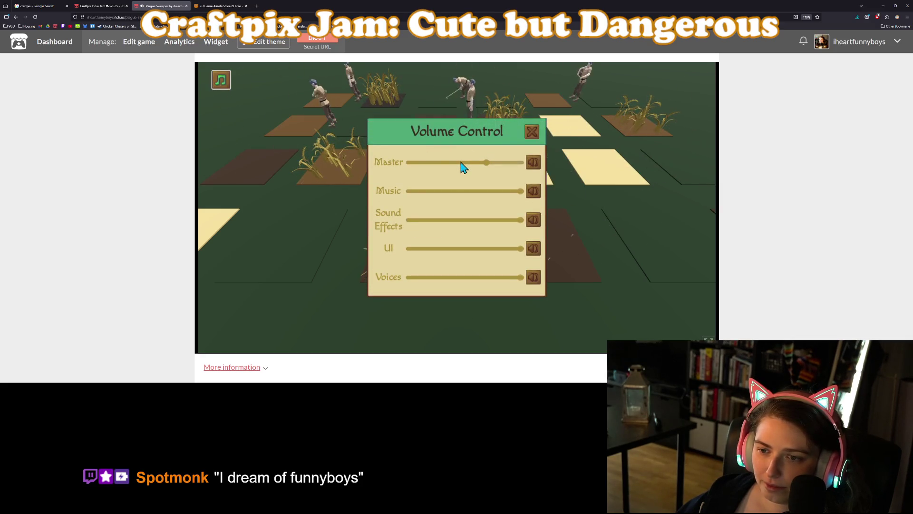
left_click_drag(450, 163, 428, 166)
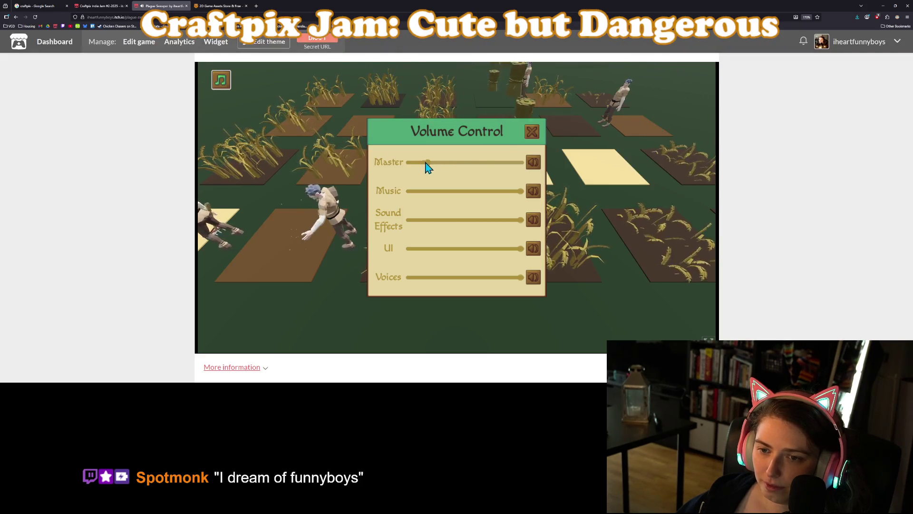
left_click(532, 131)
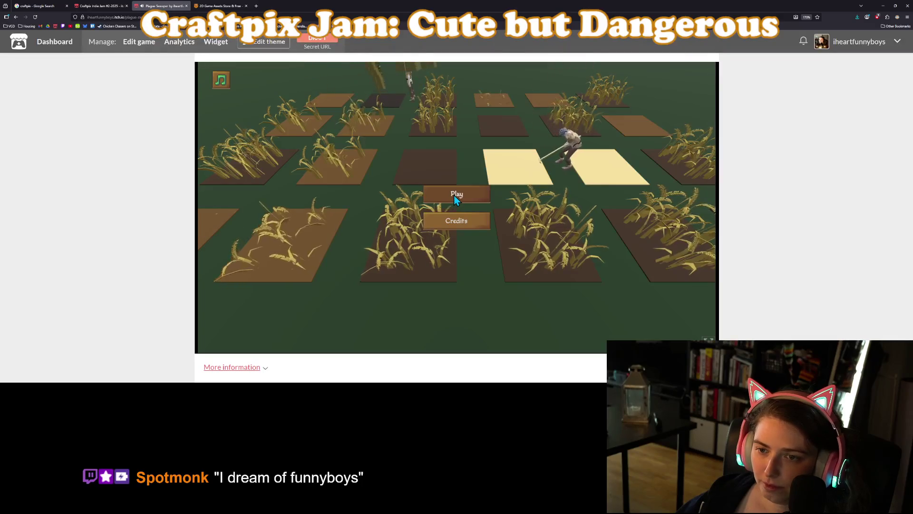
left_click(454, 199)
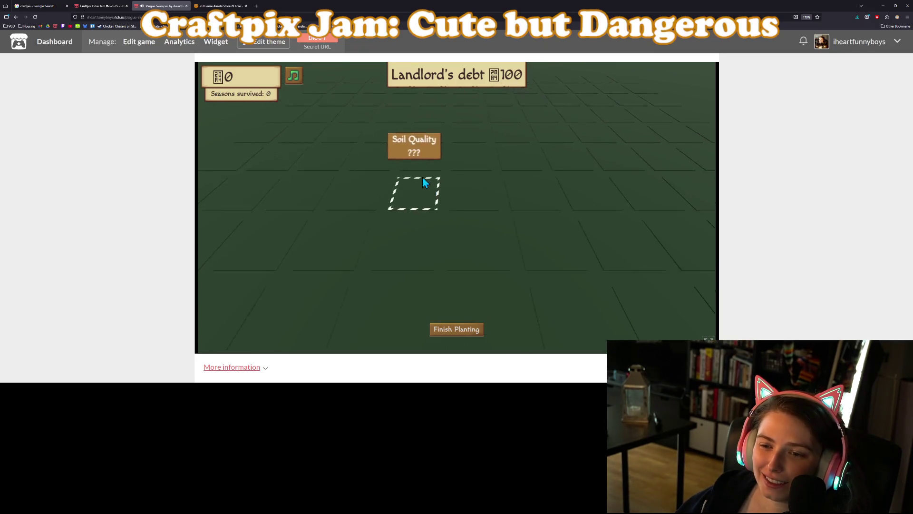
Till and plant about a dozen empty tiles across the farm field.
left_click(465, 194)
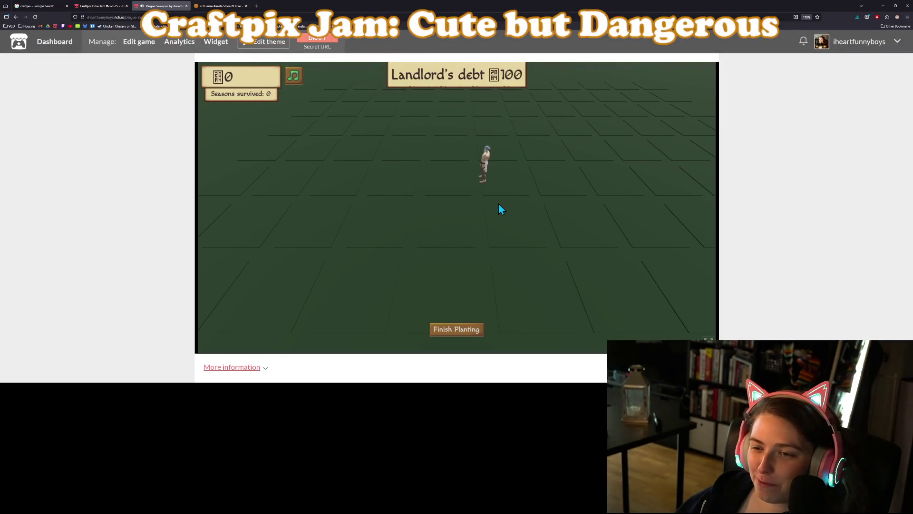
left_click(586, 230)
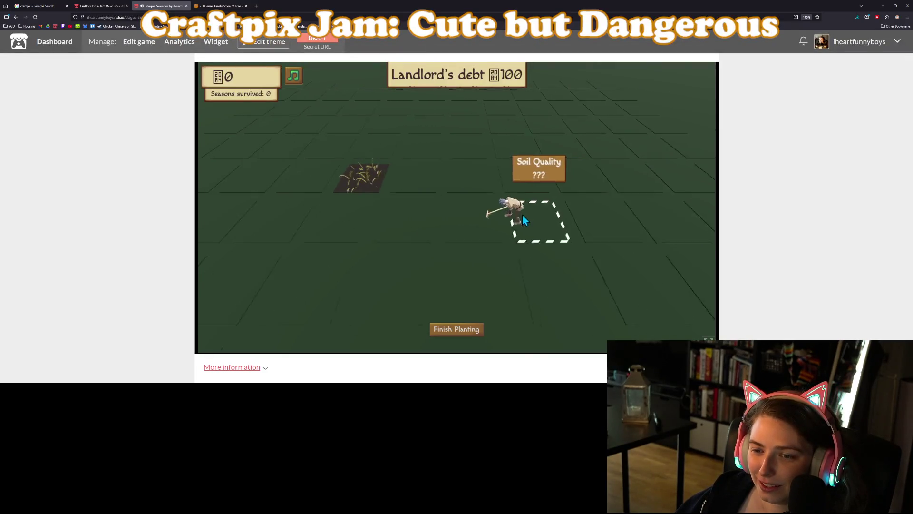
left_click(385, 240)
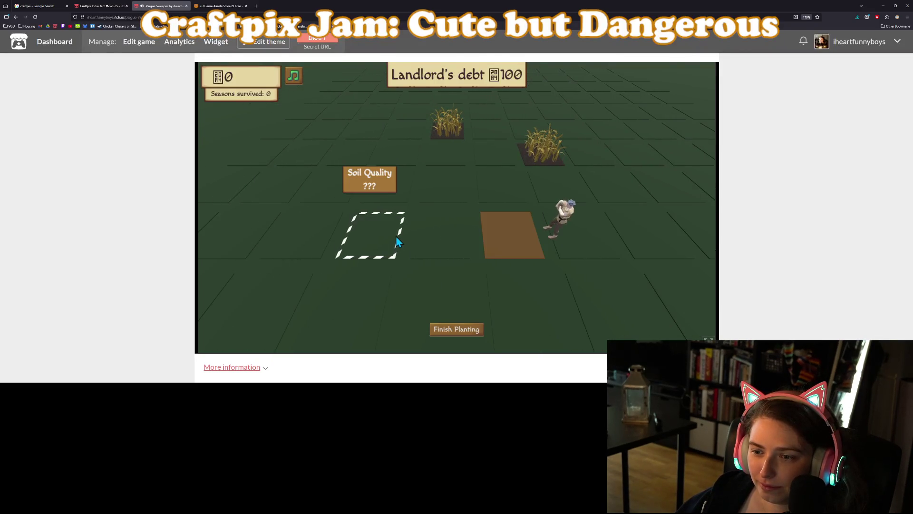
left_click(419, 233)
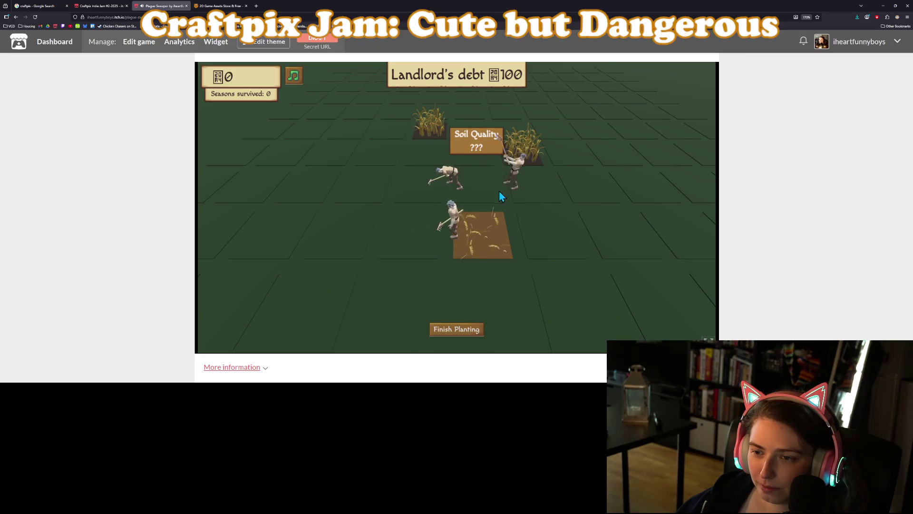
left_click(557, 291)
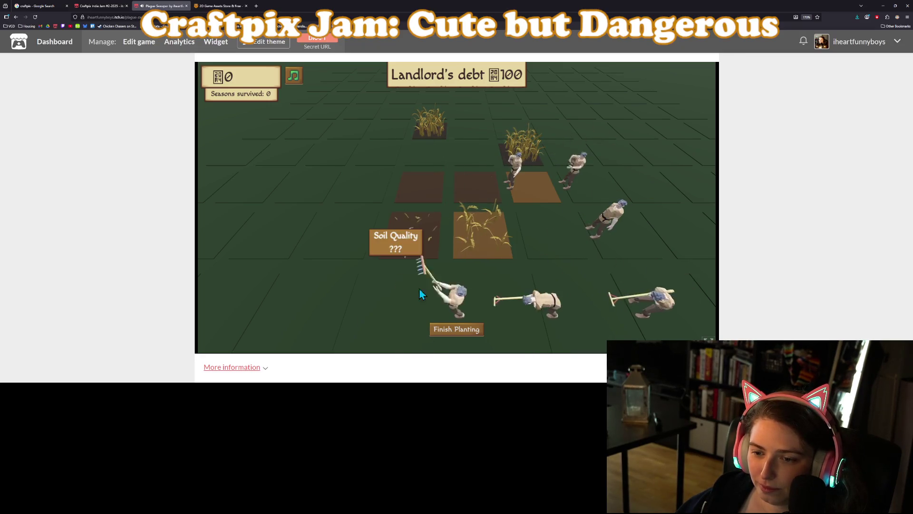
left_click(490, 229)
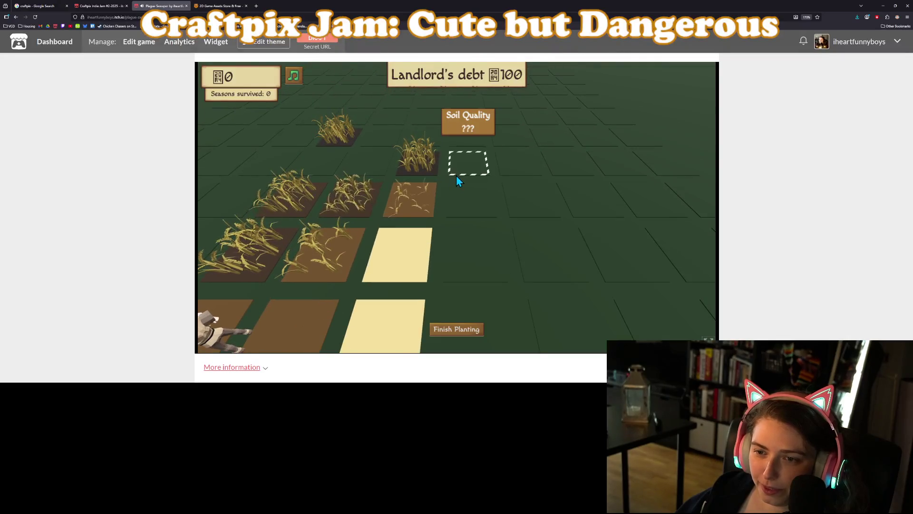
left_click(478, 252)
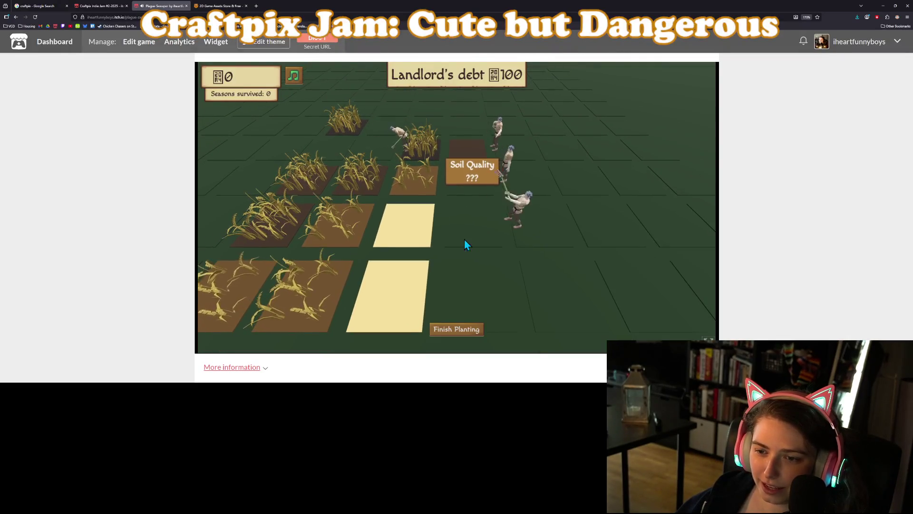
left_click(327, 234)
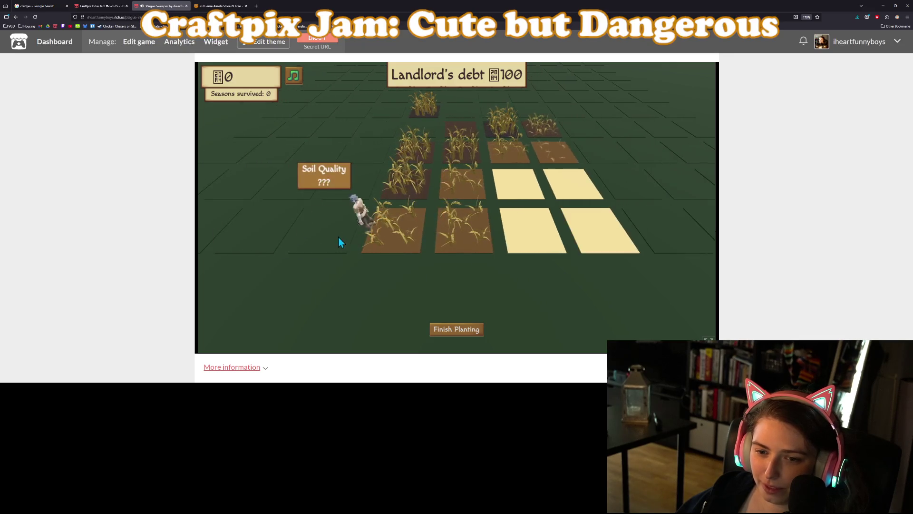
left_click(354, 180)
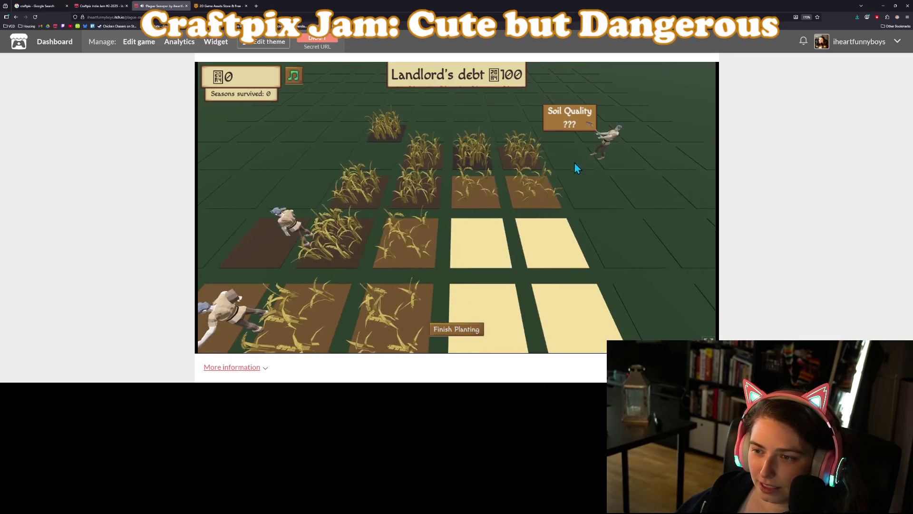
left_click(621, 262)
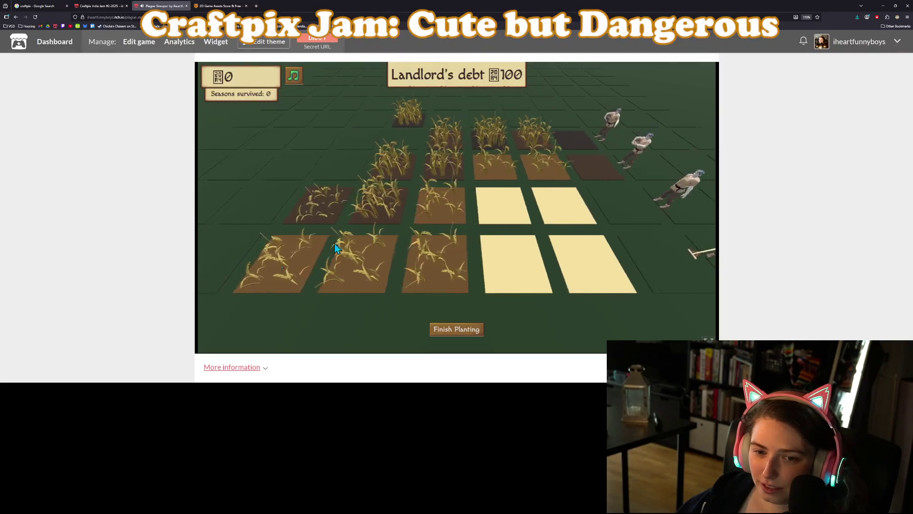
left_click(254, 262)
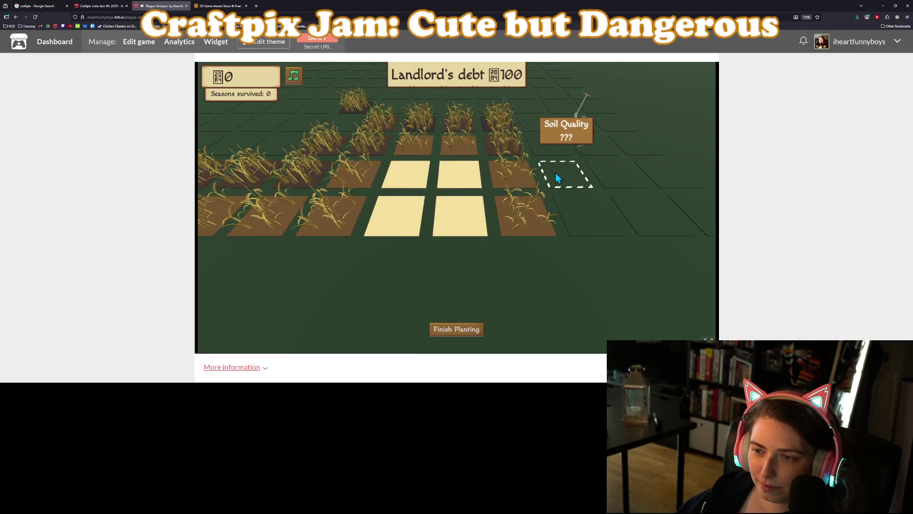
left_click(555, 172)
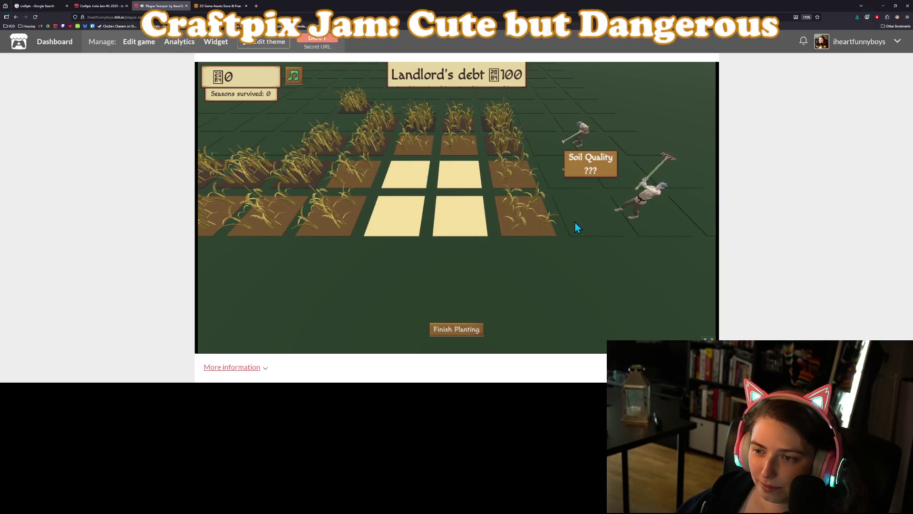
Till the remaining edge tiles, then finish planting to start the harvest.
left_click(606, 233)
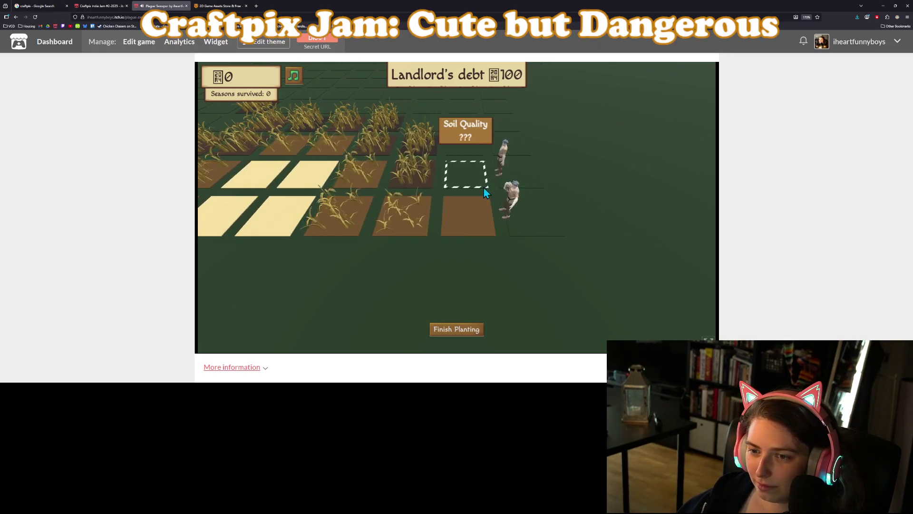
left_click(480, 184)
left_click(534, 214)
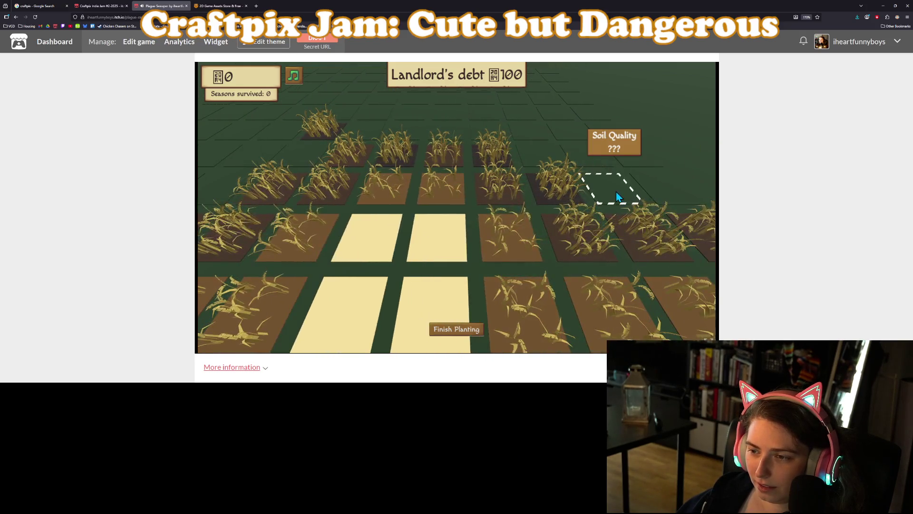
left_click(614, 196)
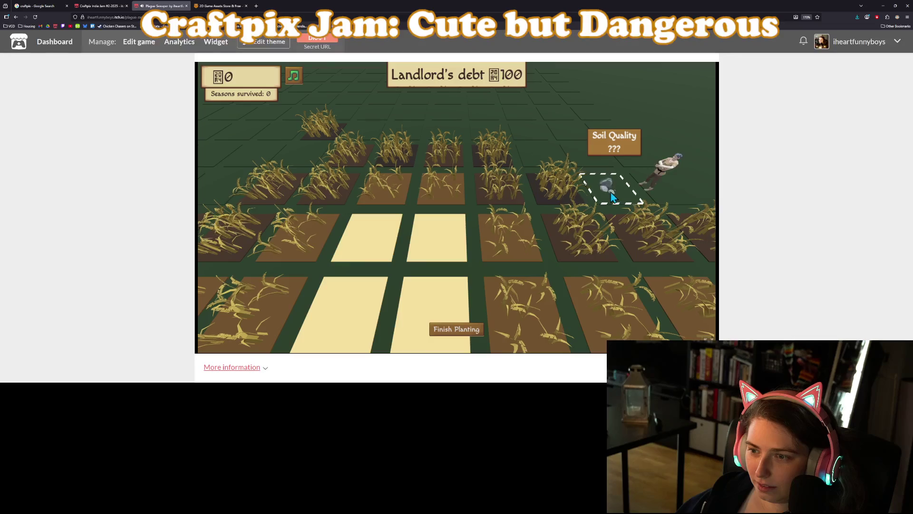
left_click(481, 191)
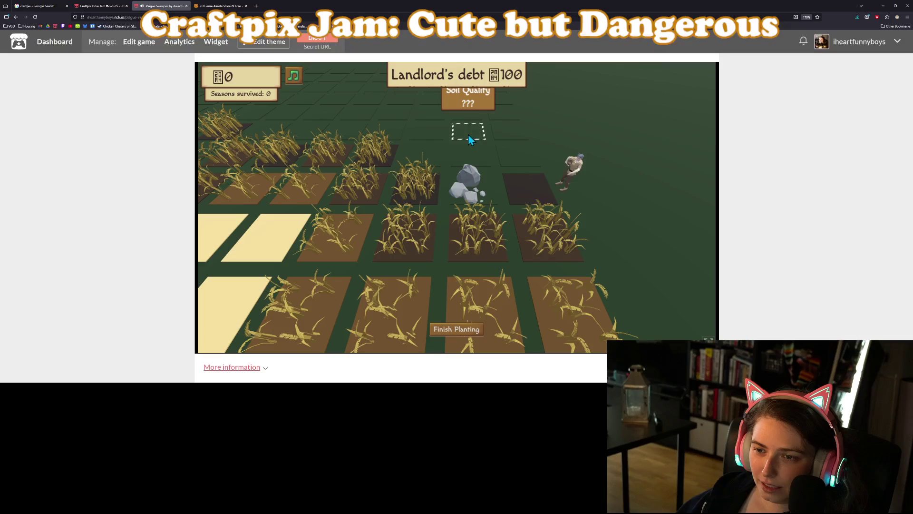
left_click(470, 139)
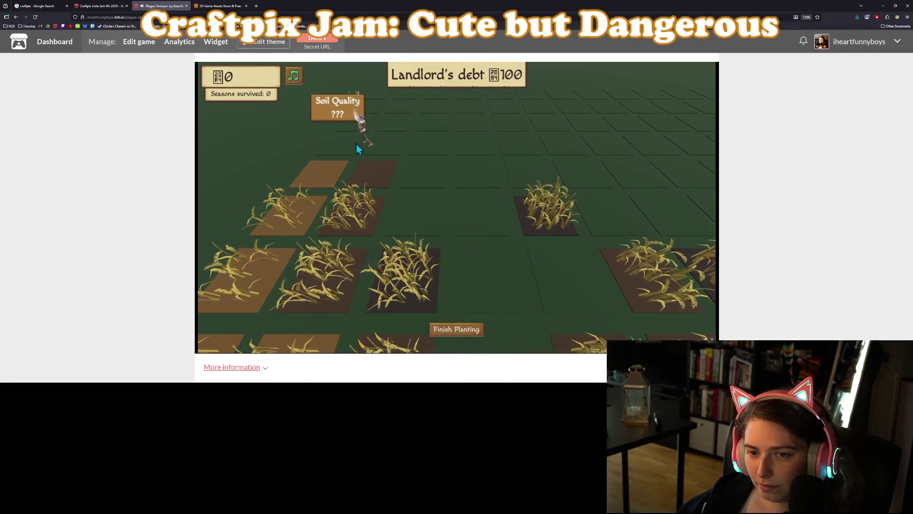
left_click(383, 151)
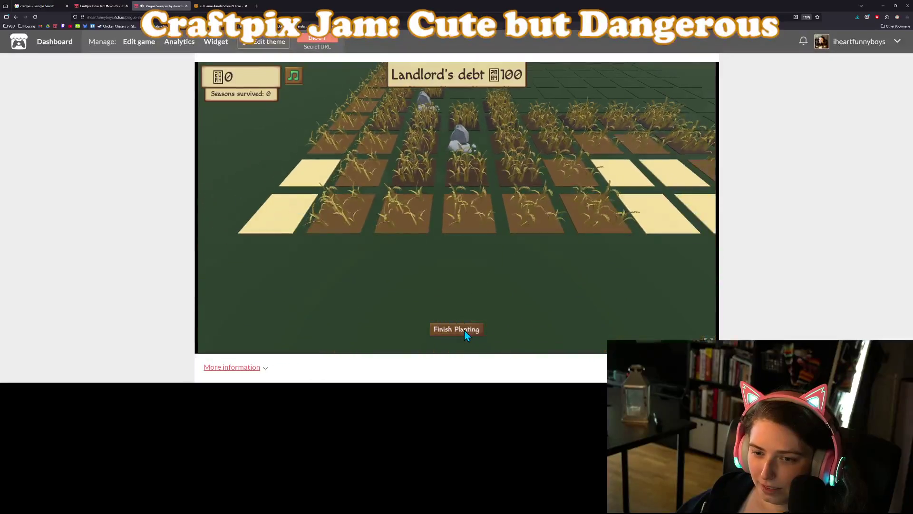
left_click(464, 330)
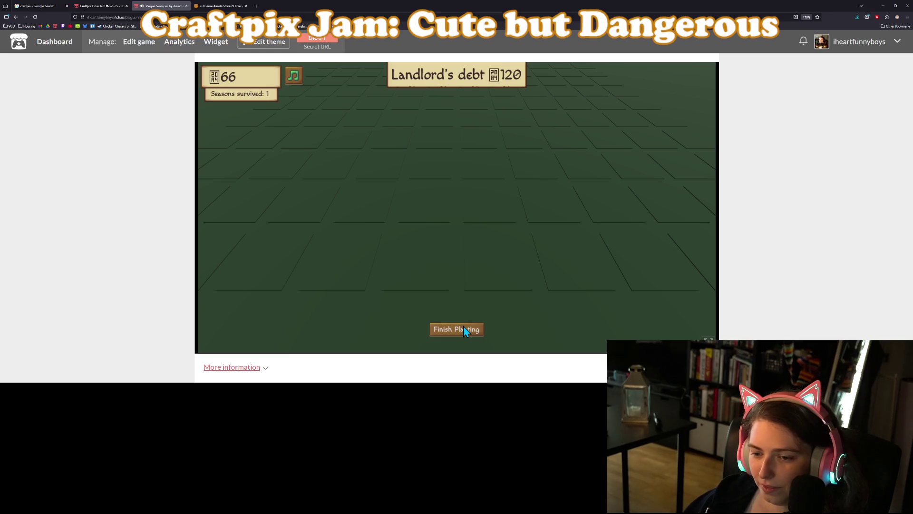
Till and plant four new wheat plots for the second season.
left_click(517, 140)
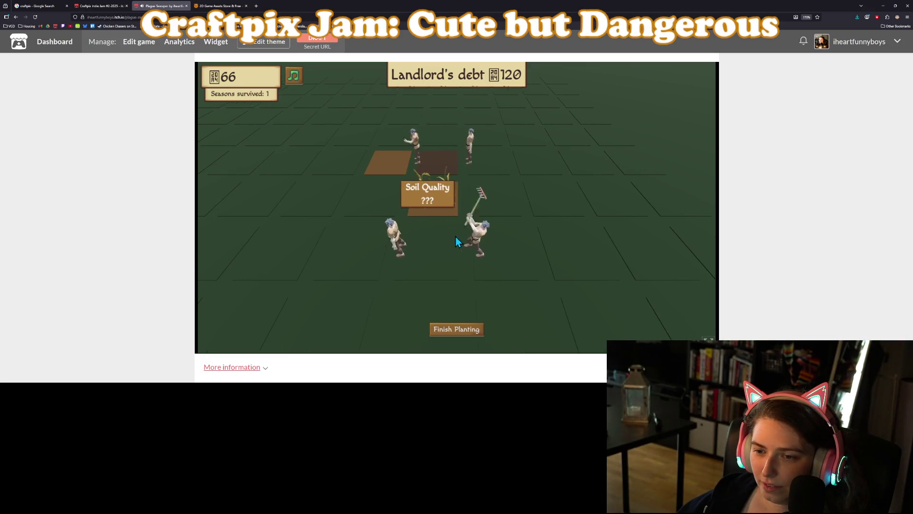
left_click(424, 195)
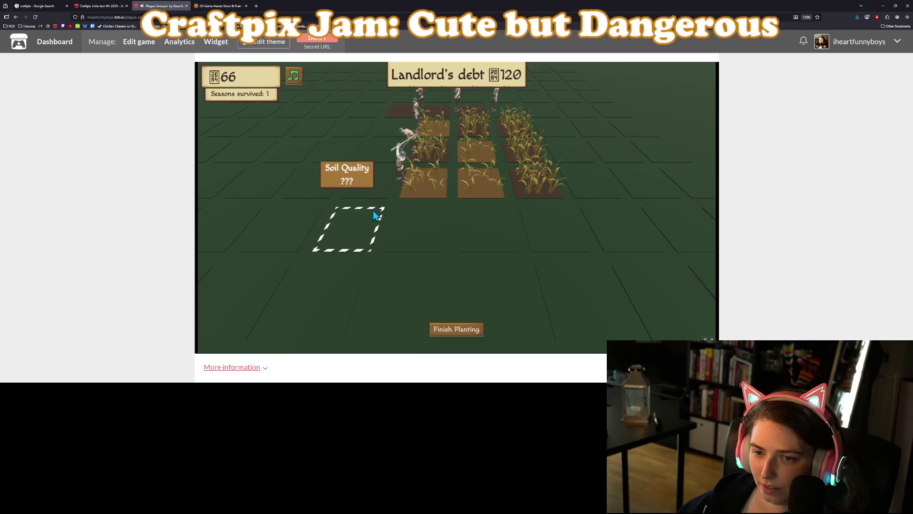
left_click(424, 225)
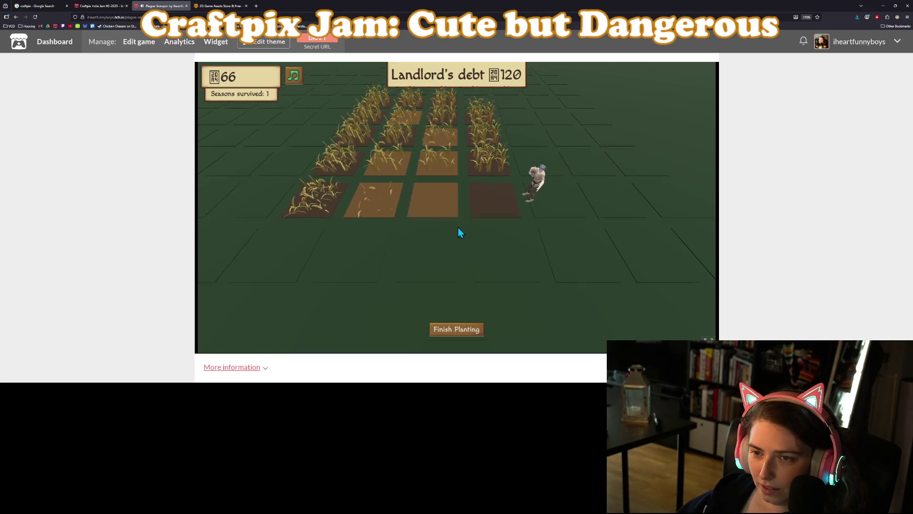
left_click(513, 231)
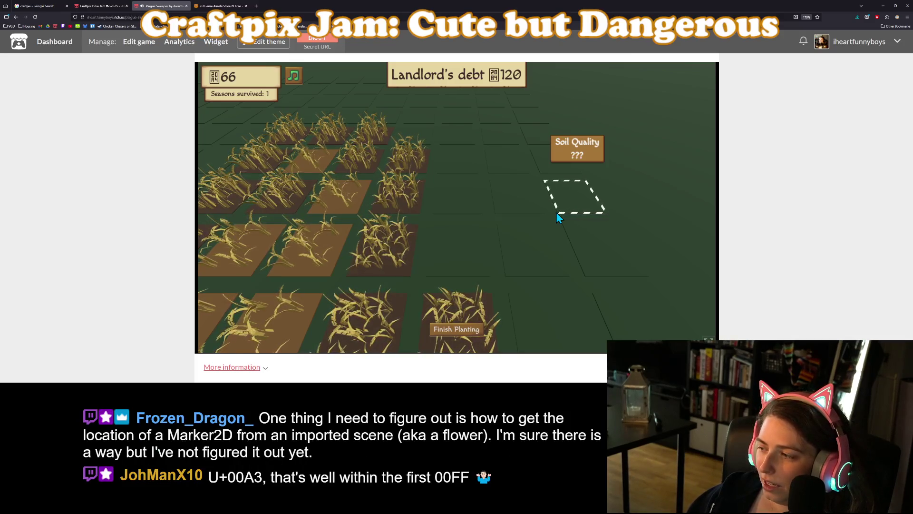
Clear the rock from a tile and plant wheat on three empty plots.
key("a")
key("a")
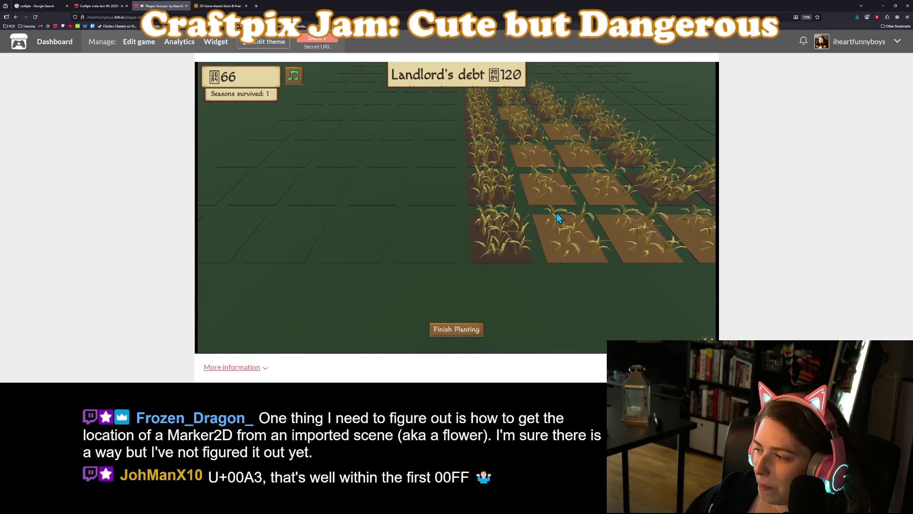
key("d")
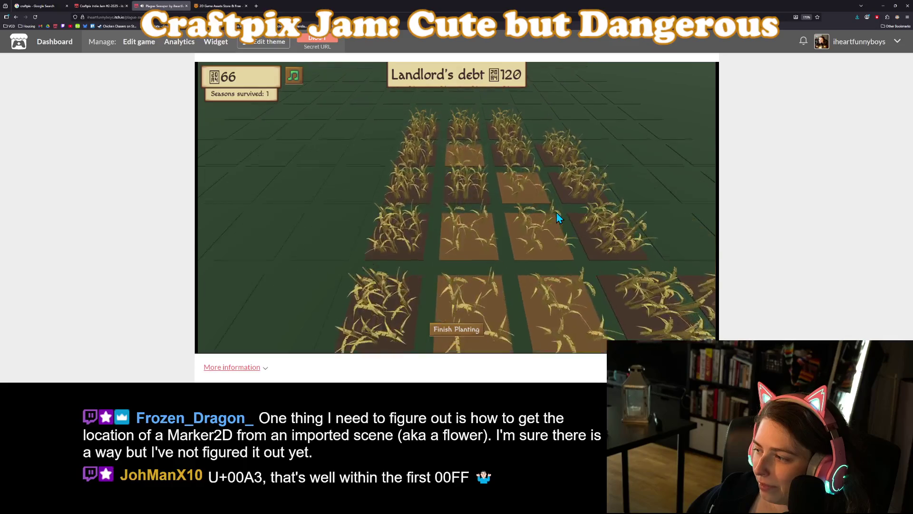
scroll(556, 212, "down", 3)
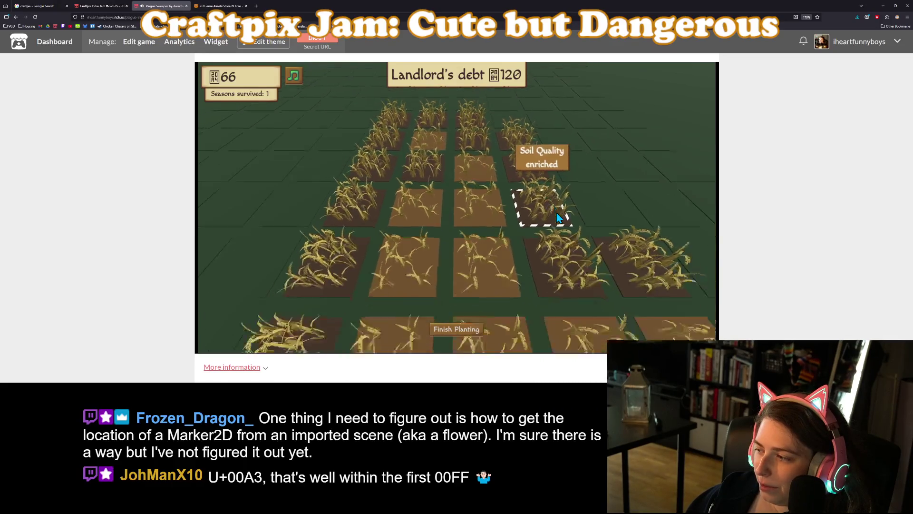
scroll(556, 212, "up", 3)
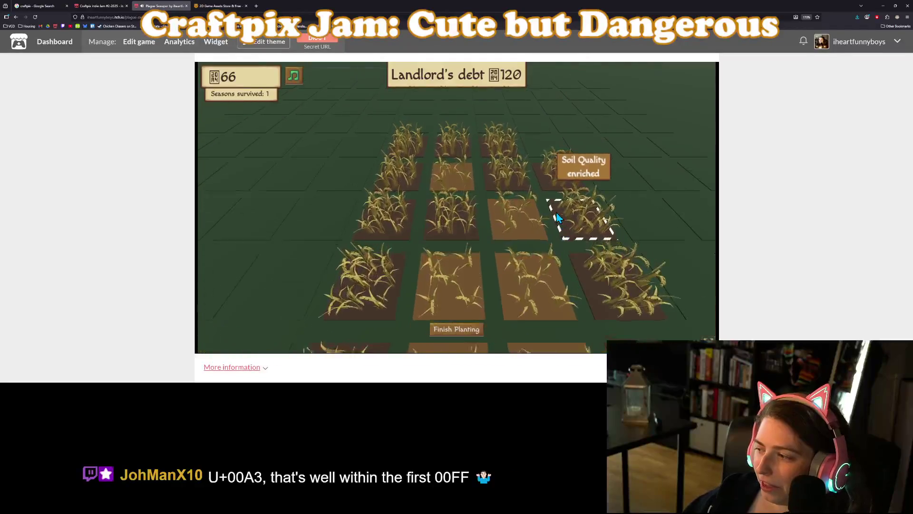
scroll(565, 224, "down", 3)
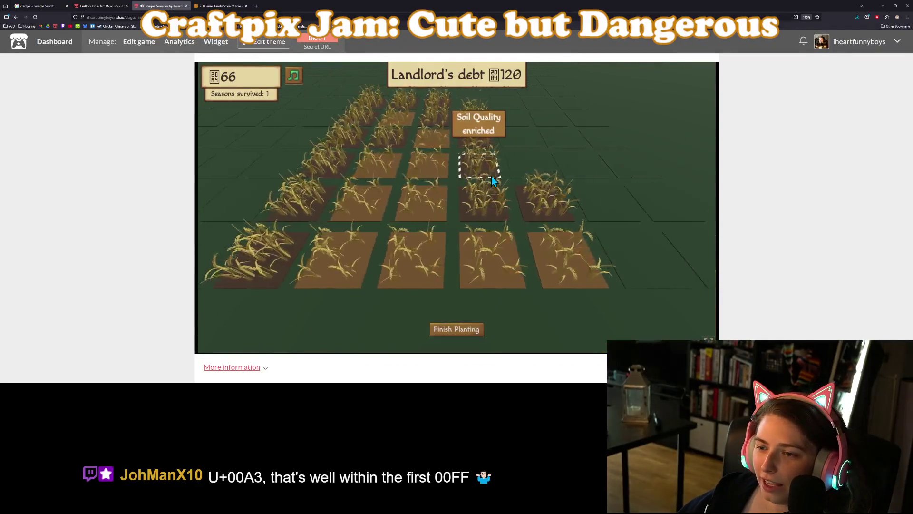
scroll(492, 176, "up", 3)
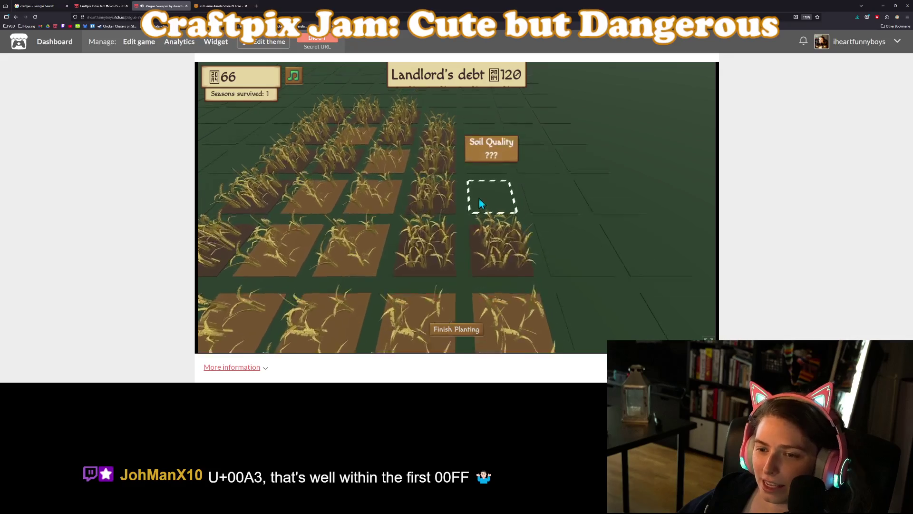
left_click(467, 200)
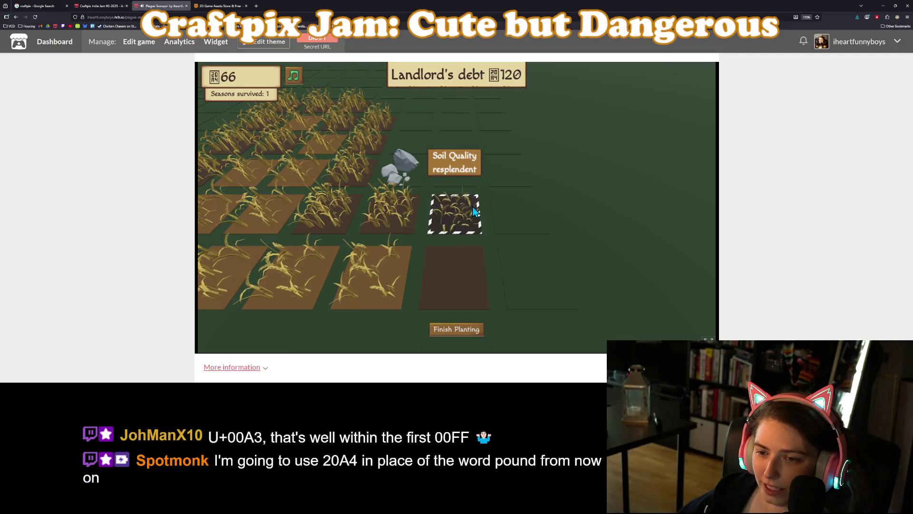
left_click(474, 210)
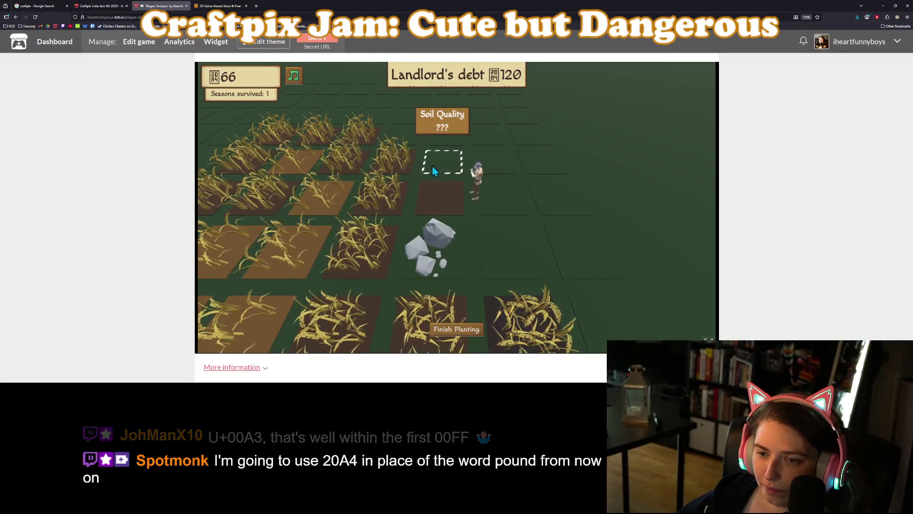
left_click(455, 183)
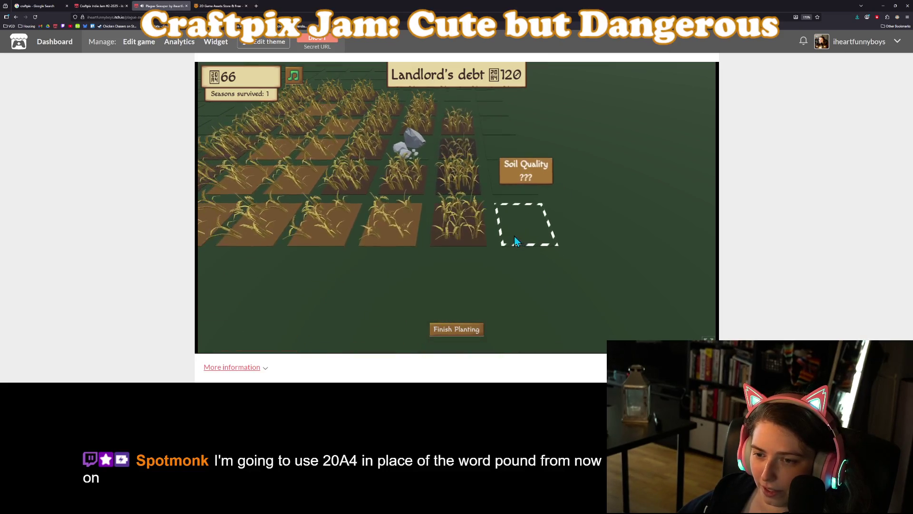
left_click(513, 238)
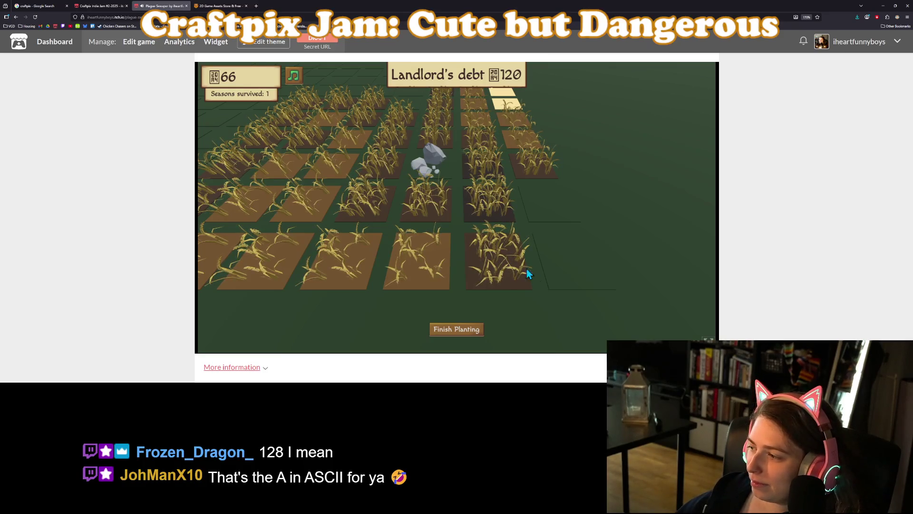
Enrich the soil of several paltry wheat tiles, then end the planting phase.
left_click(532, 274)
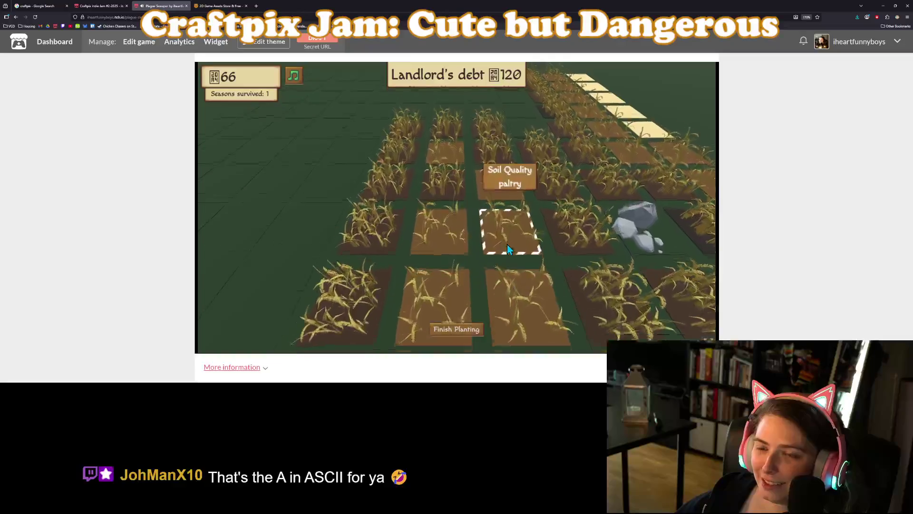
left_click(507, 244)
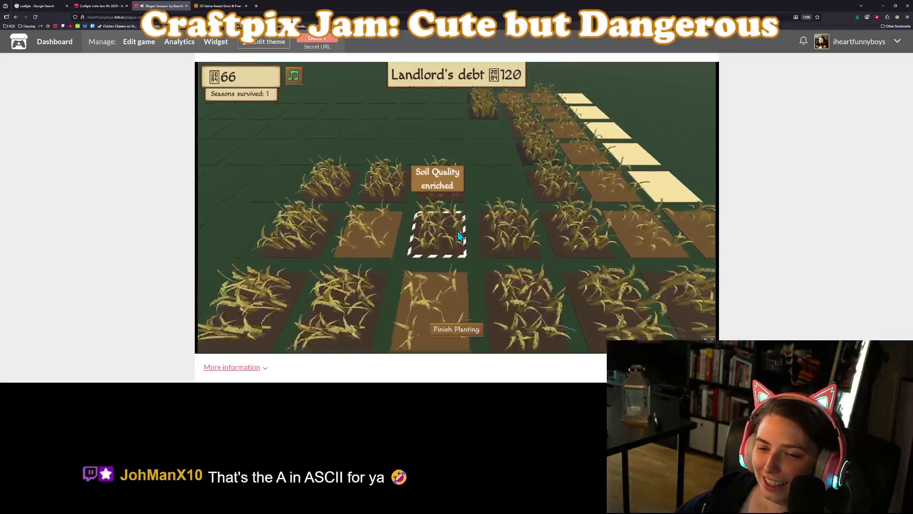
left_click(458, 230)
left_click(384, 290)
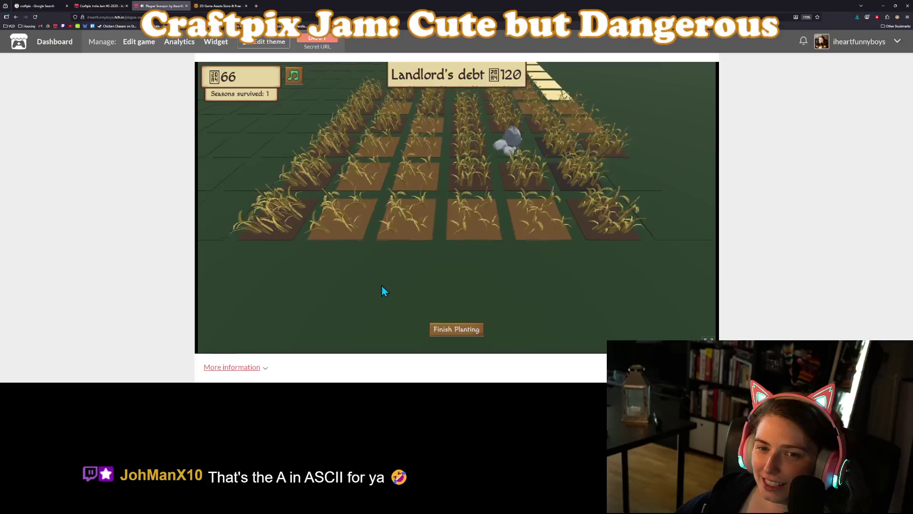
left_click(382, 289)
left_click(419, 295)
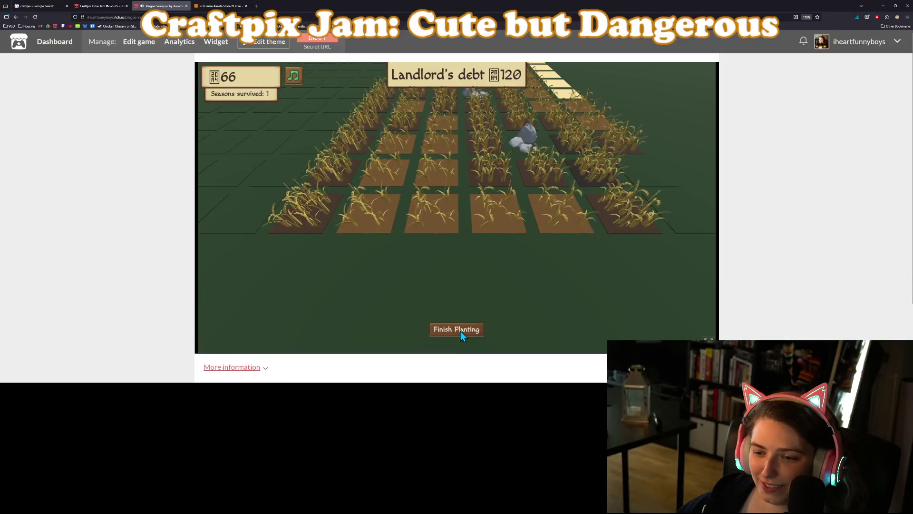
left_click(460, 332)
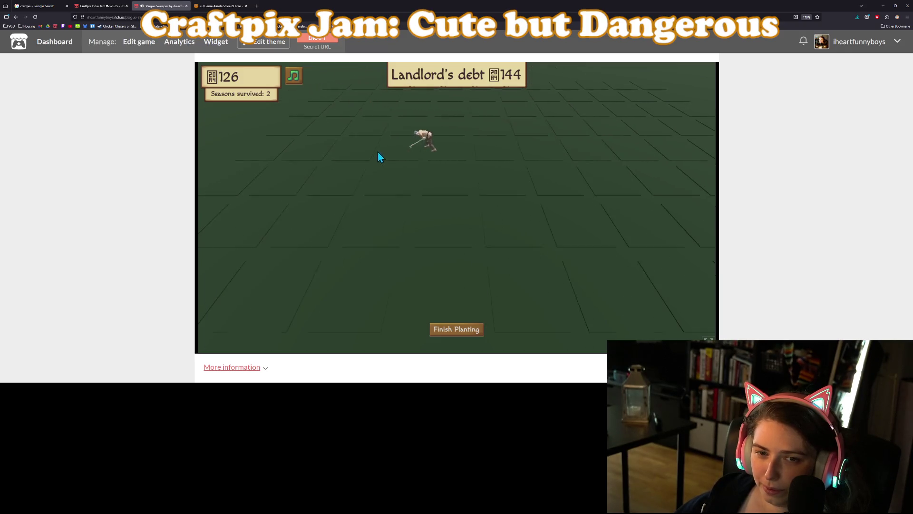
Till and plant wheat on seven more empty tiles around the crops.
left_click(459, 201)
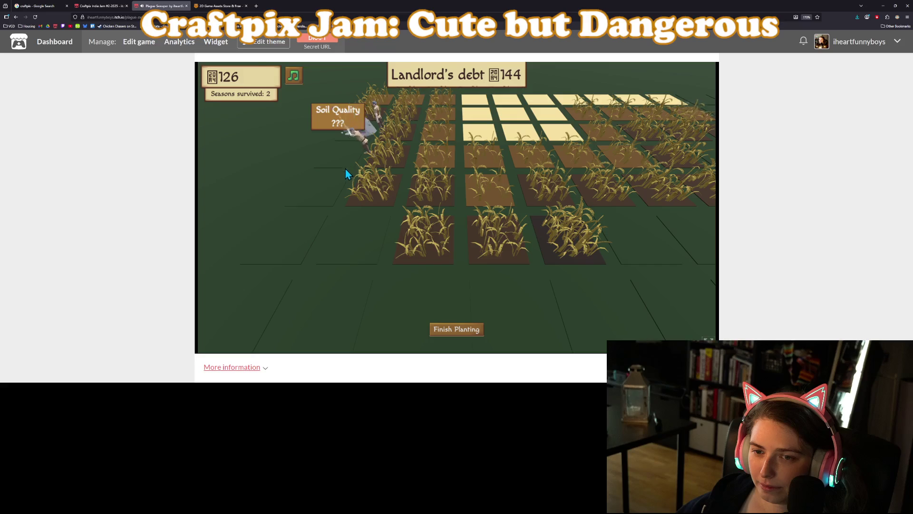
left_click(349, 165)
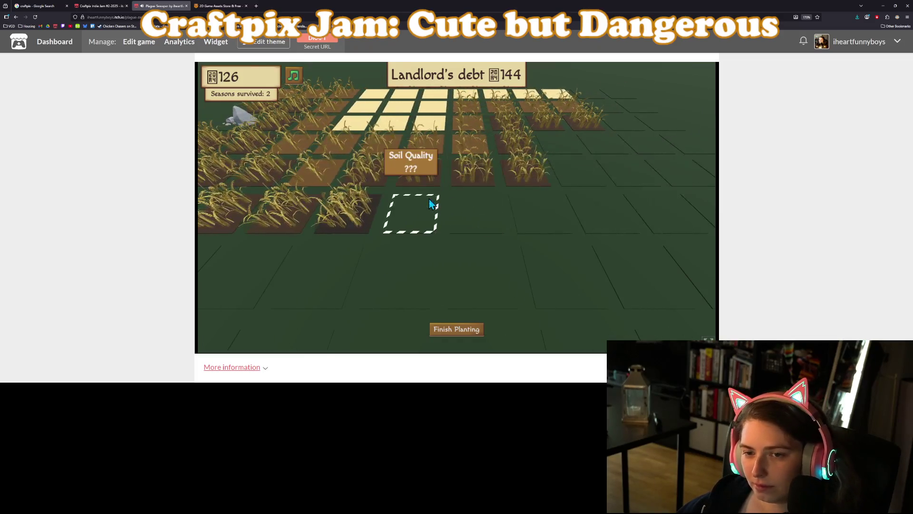
left_click(429, 202)
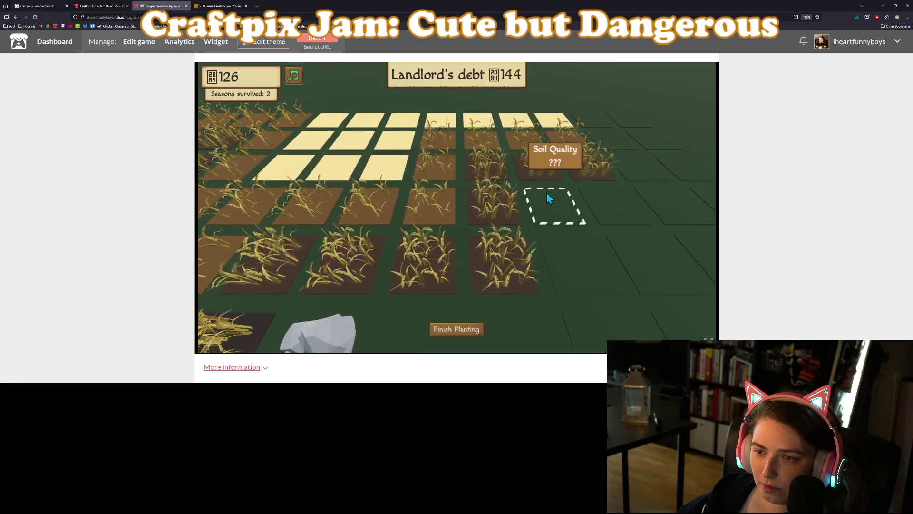
left_click(548, 195)
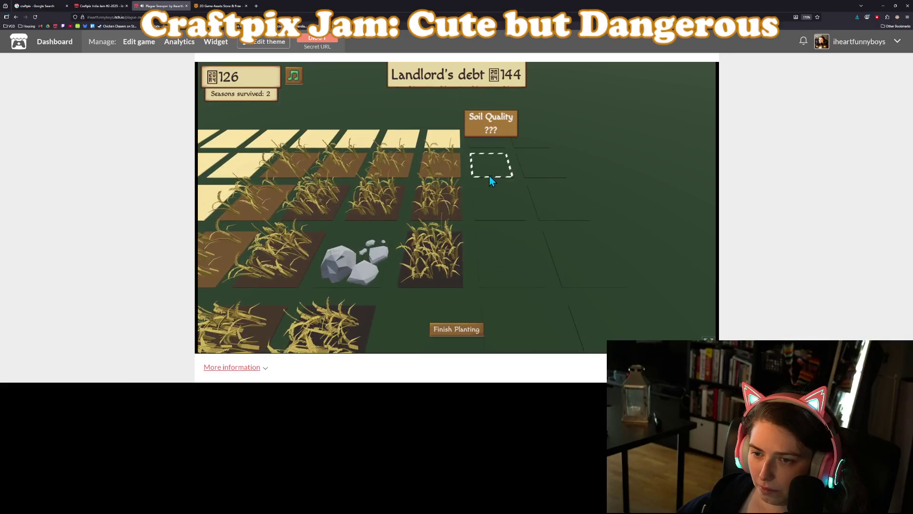
left_click(490, 171)
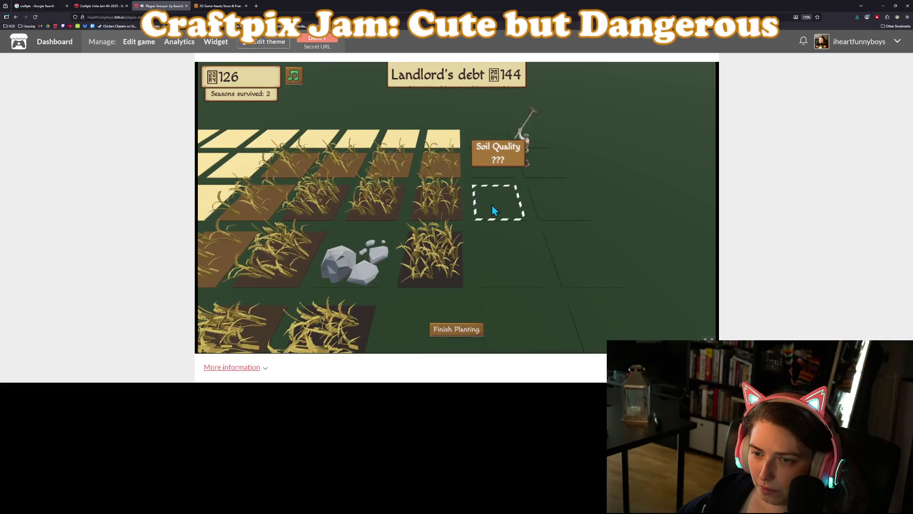
left_click(523, 162)
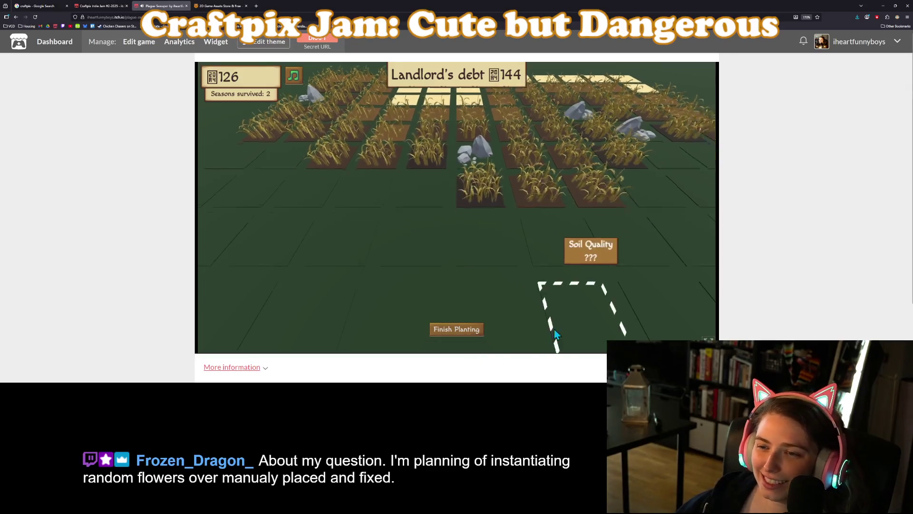
key("w")
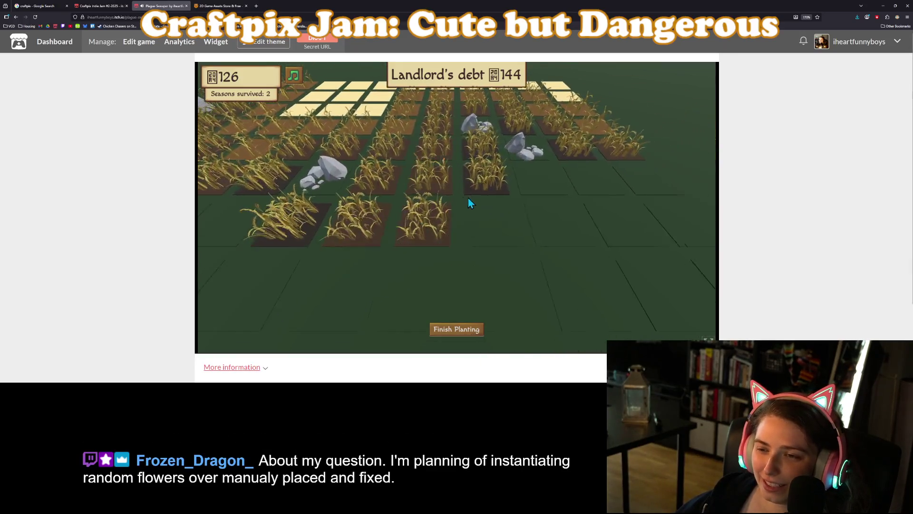
key("d")
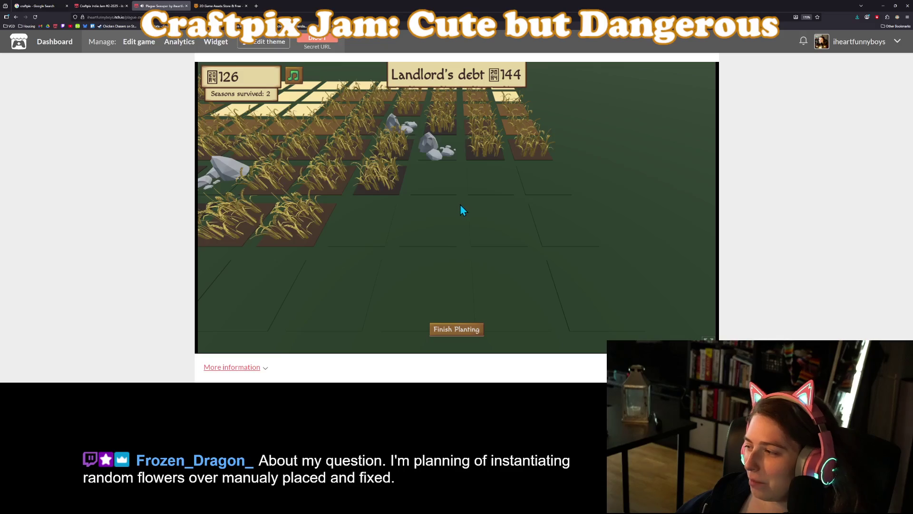
key("d")
left_click(460, 209)
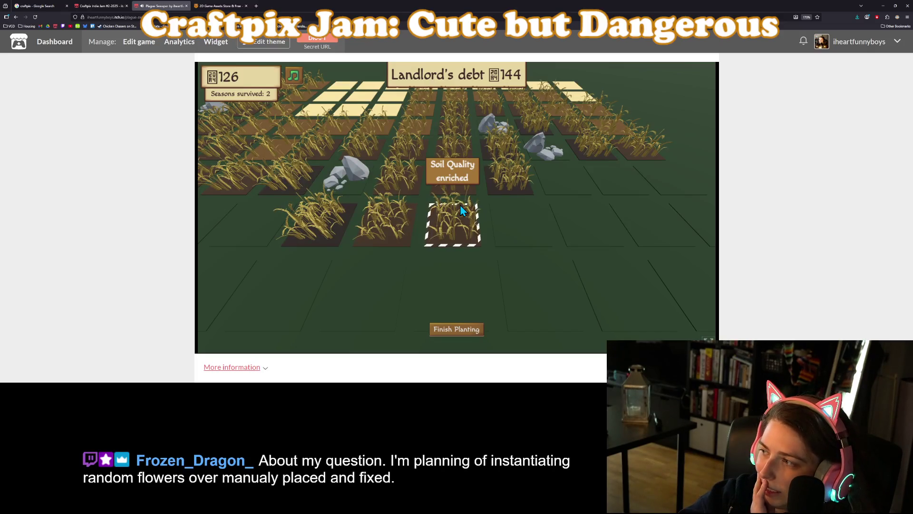
Pan the camera over the wheat field until the plague game-over appears.
key("w")
key("d")
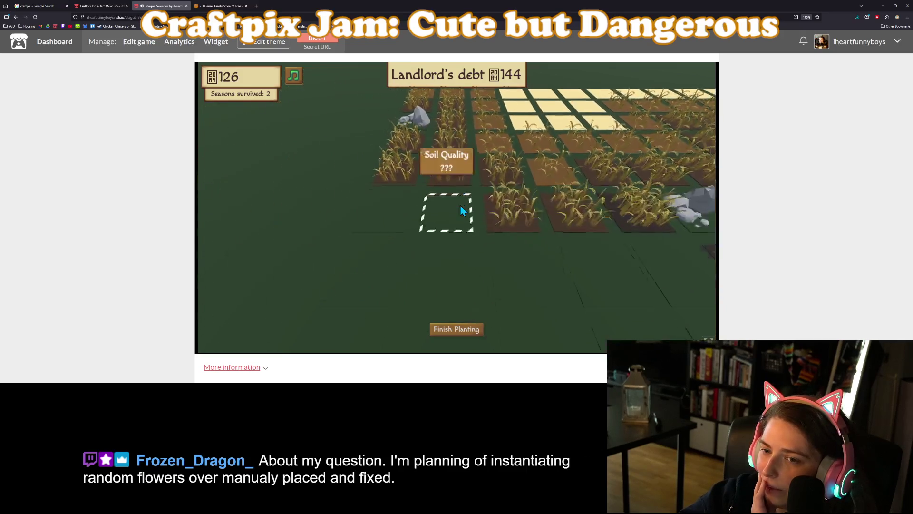
key("w")
key("d")
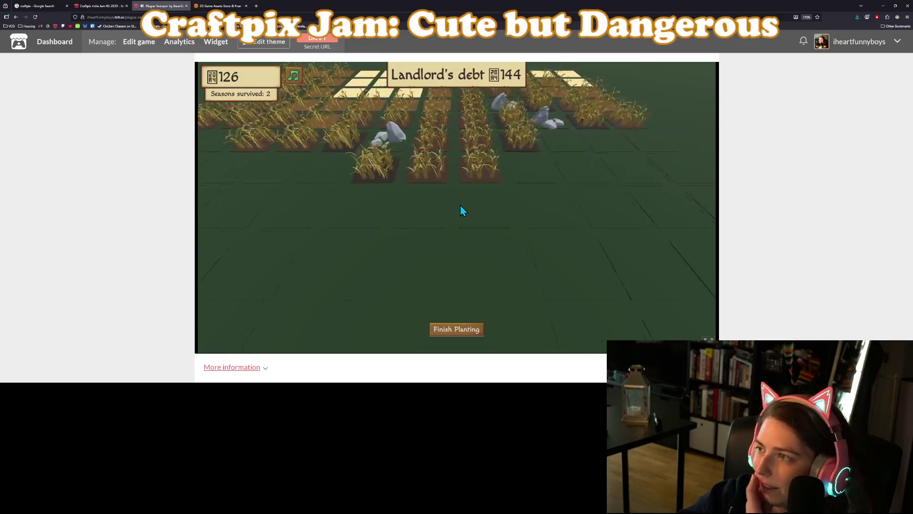
key("w")
key("a")
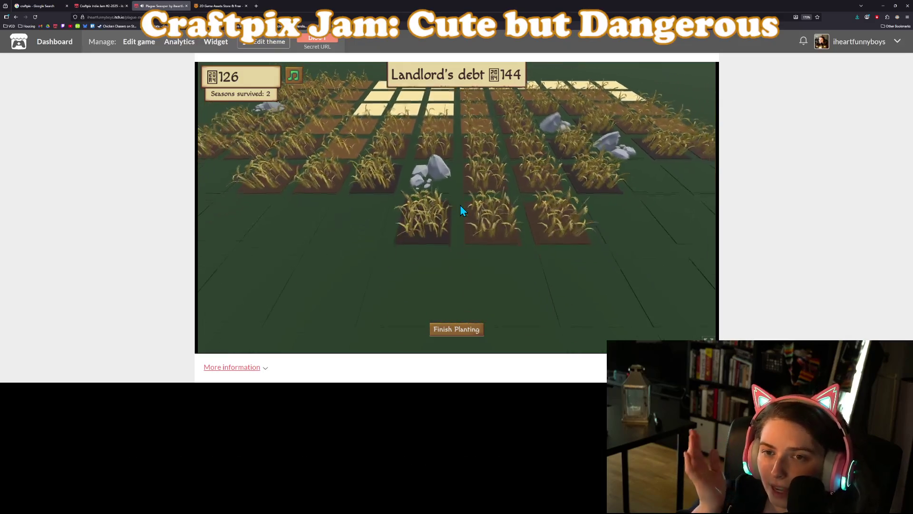
key("w")
key("d")
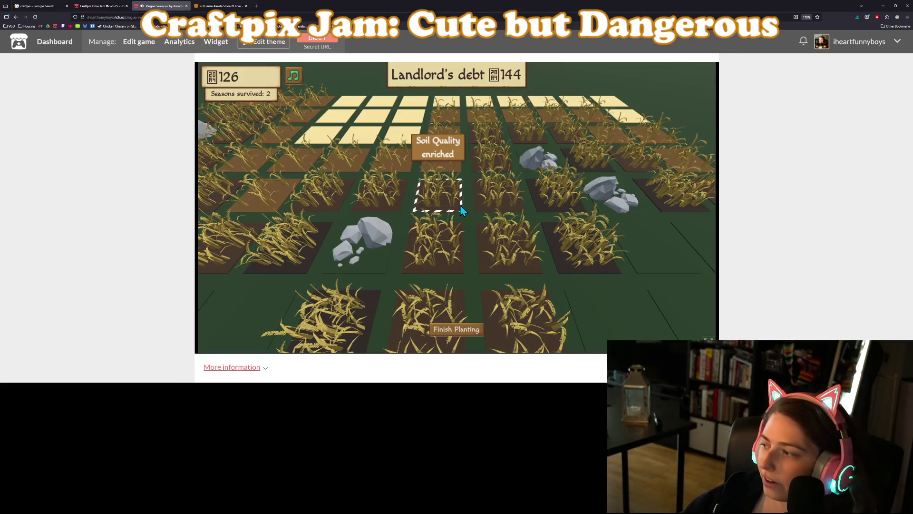
key("s")
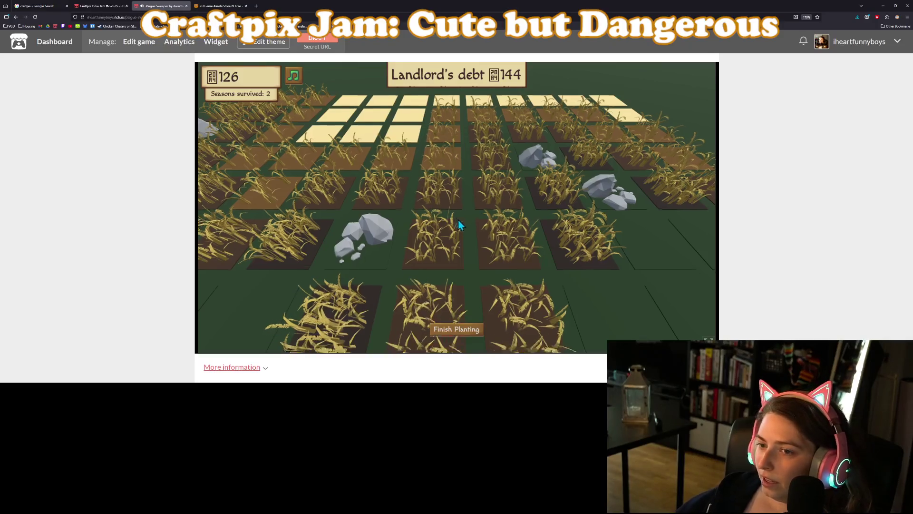
key("s")
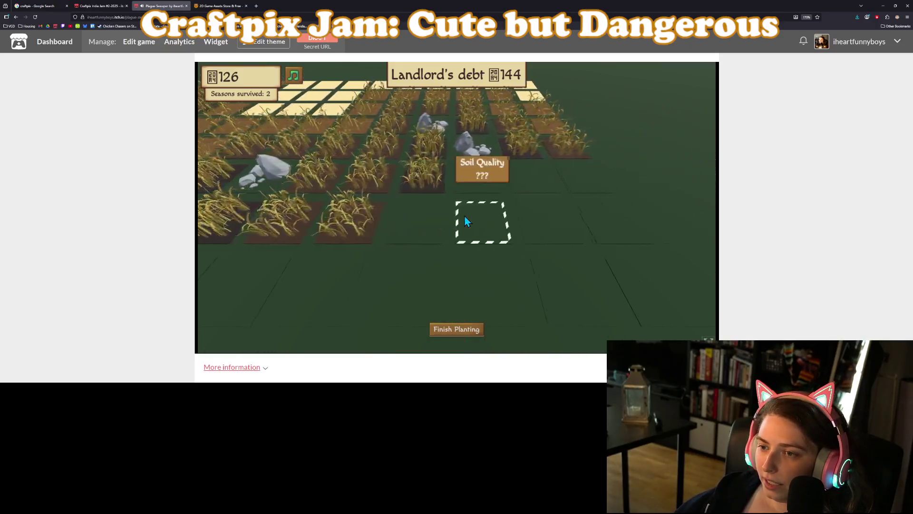
key("w")
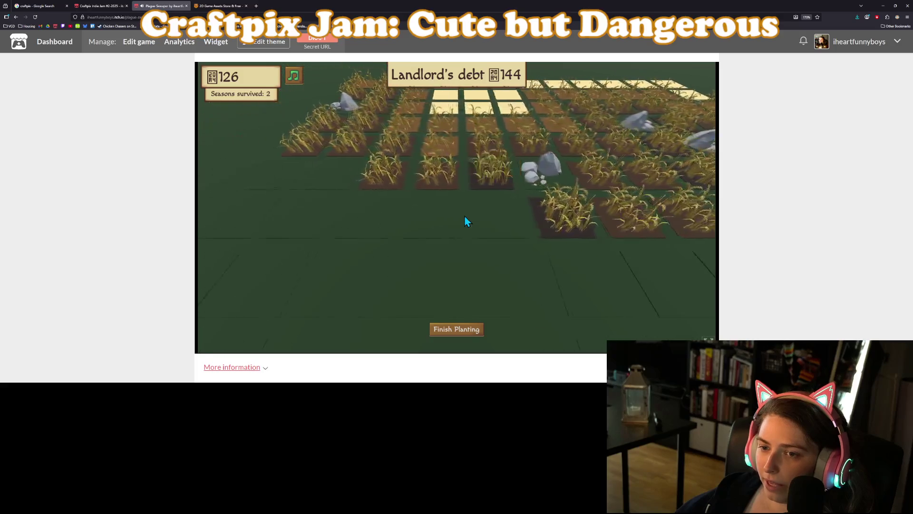
key("s")
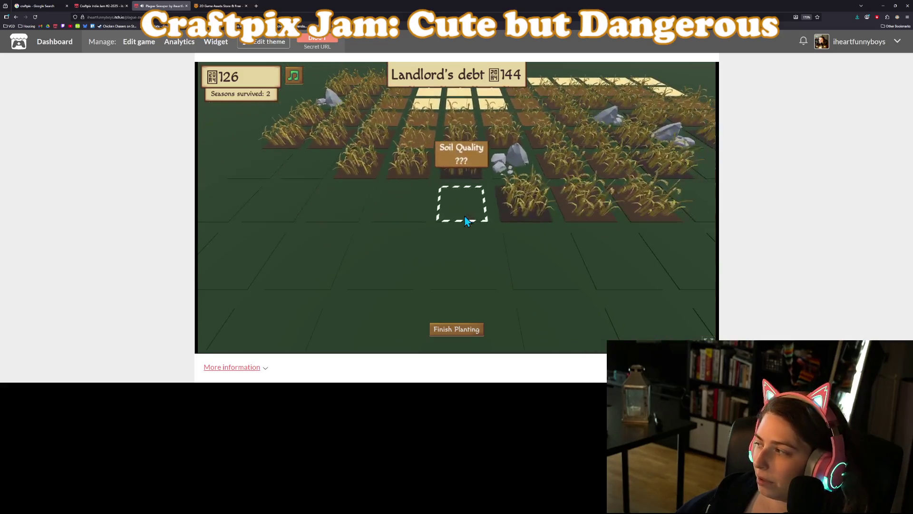
key("s")
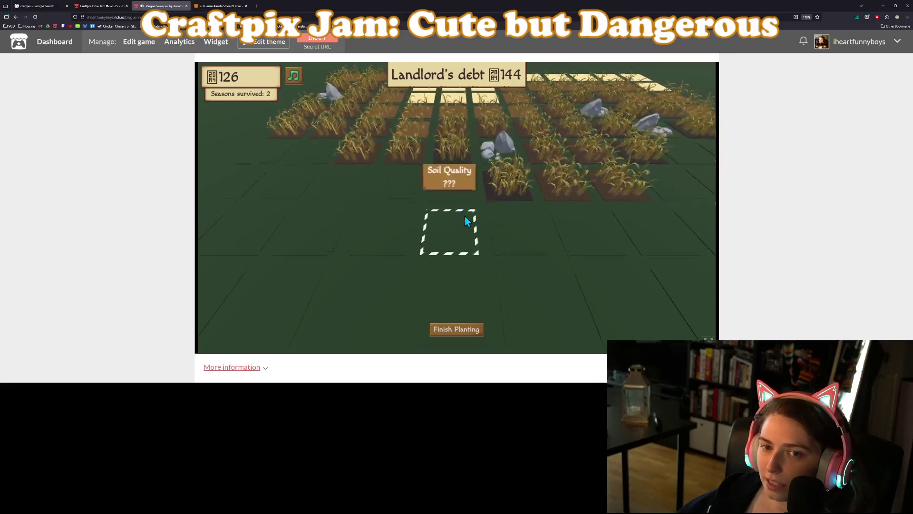
key("w")
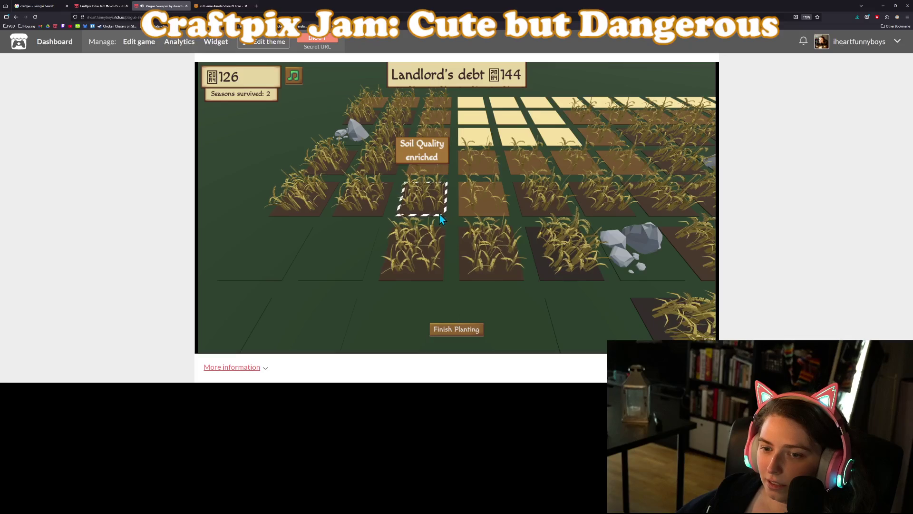
key("a")
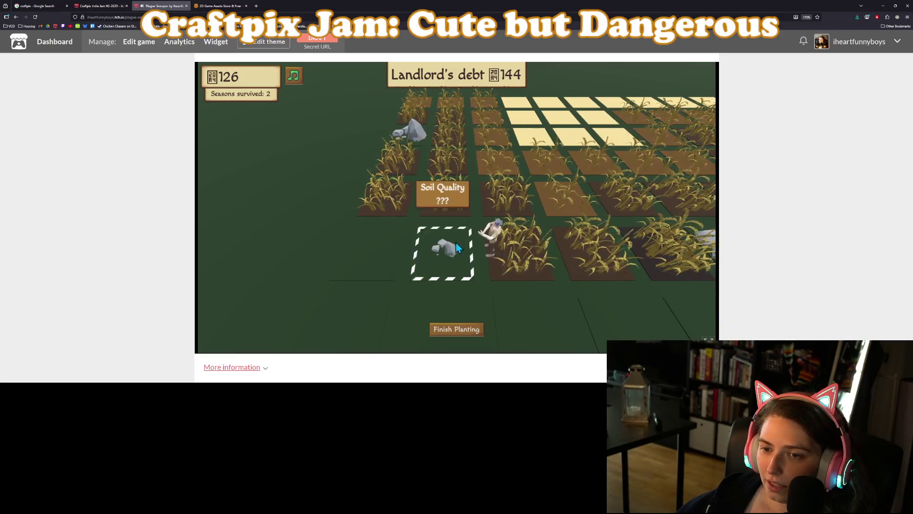
key("s")
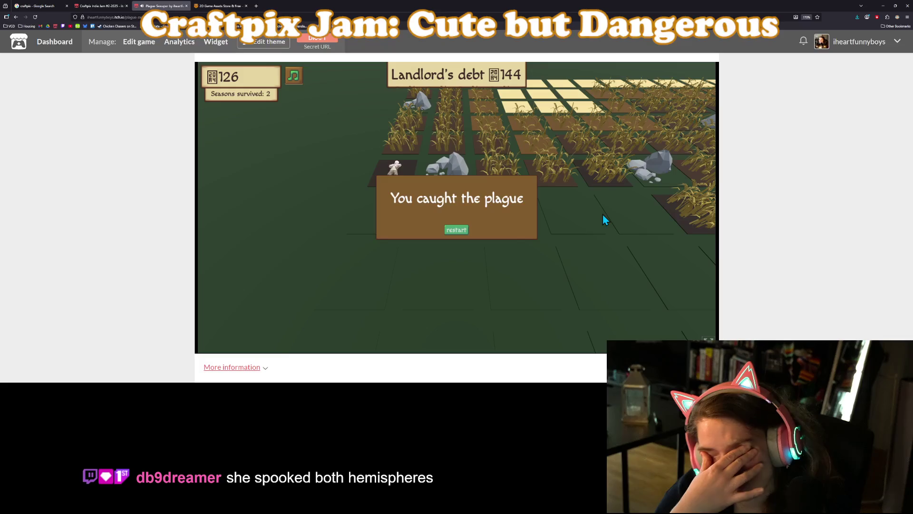
Restart the game, open Plague Sweeper's edit page, then close the browser.
left_click(456, 230)
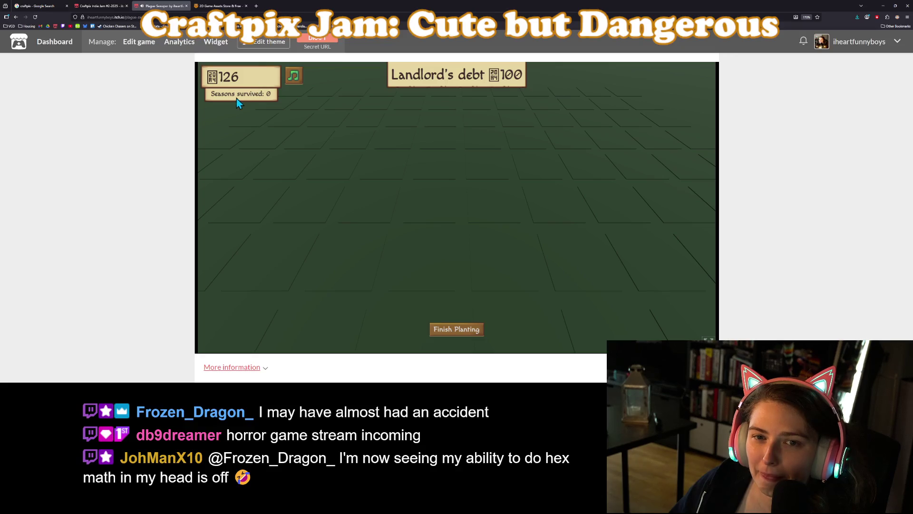
left_click(136, 43)
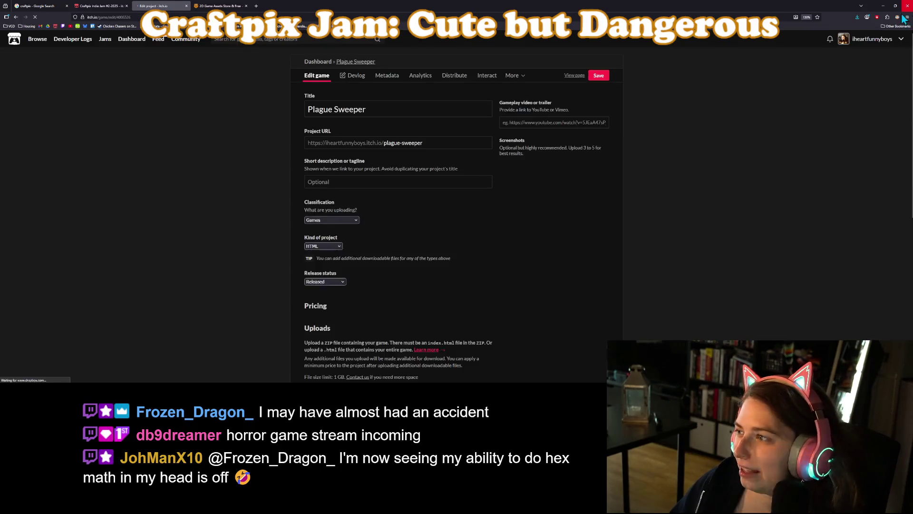
left_click(906, 6)
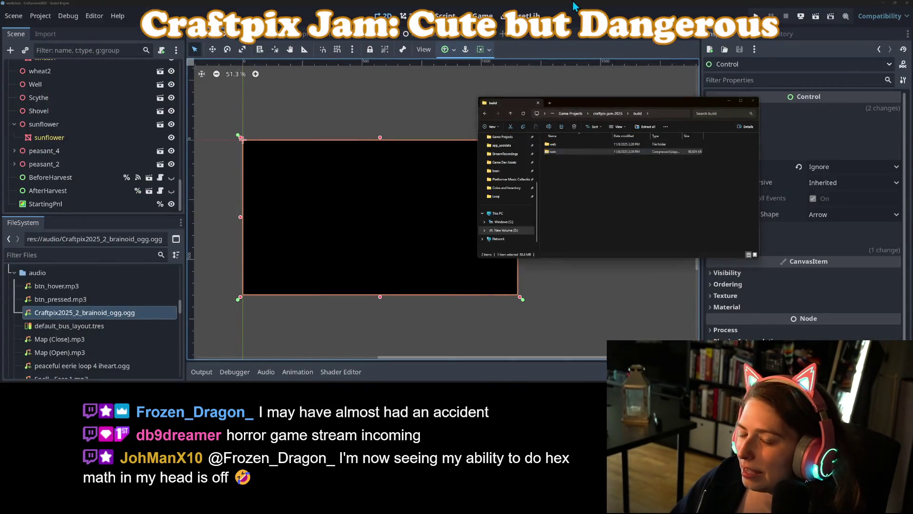
Show Godot's script editor, then start the commit summary 'adjusts volumes and fixes' in GitHub Desktop.
left_click(573, 5)
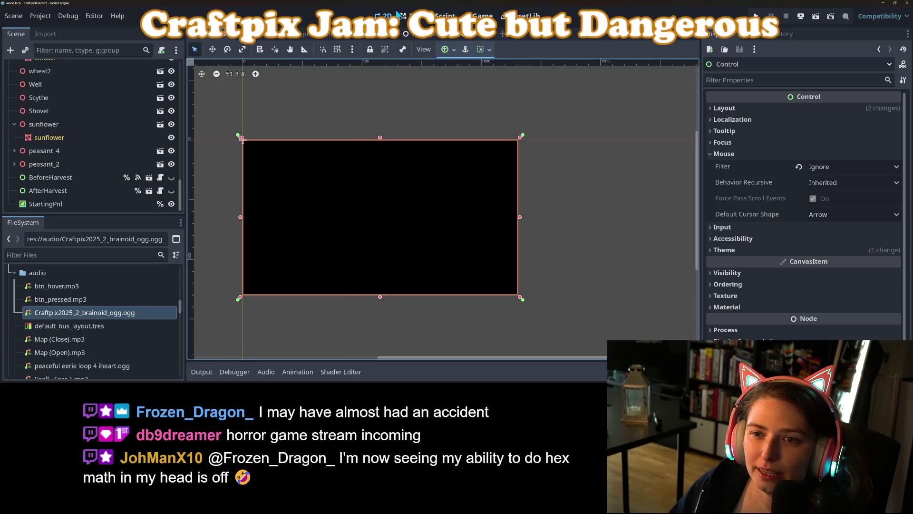
left_click(444, 16)
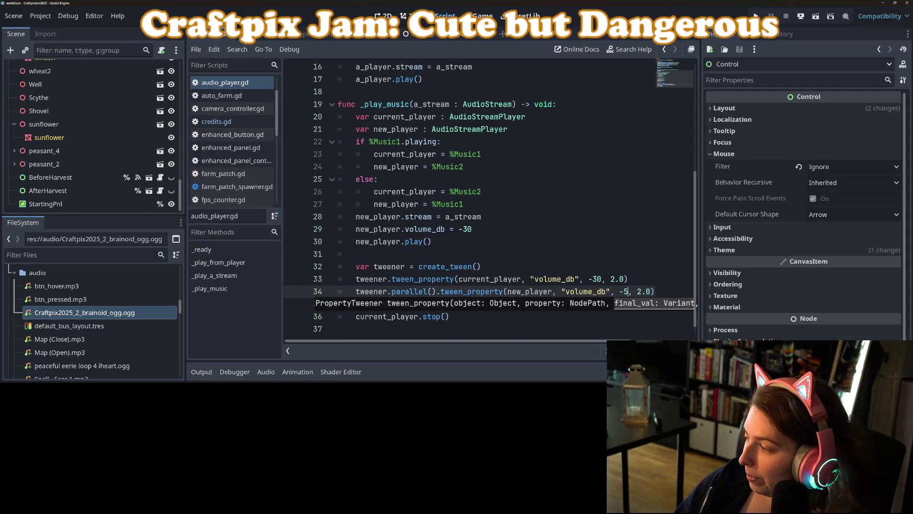
key("alt+Tab")
left_click(334, 263)
type("adjusts volumes and fixes")
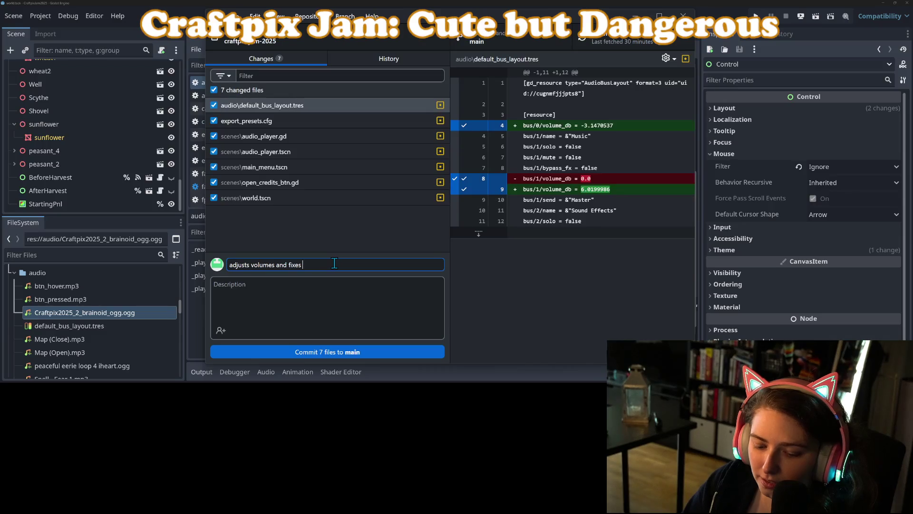
Commit the 7 files to main as 'adjusts volumes and fixes open audio manager btn in main menu'.
type("open audio manager btn in main menu")
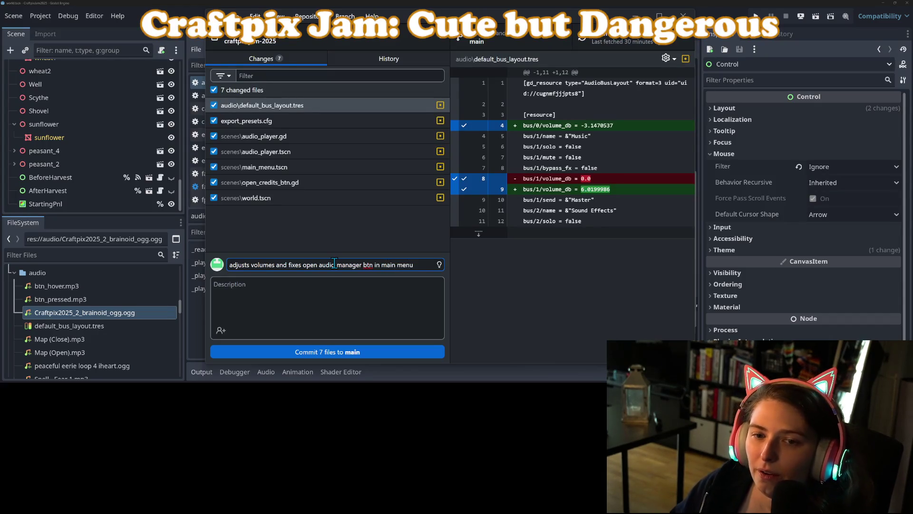
left_click(307, 352)
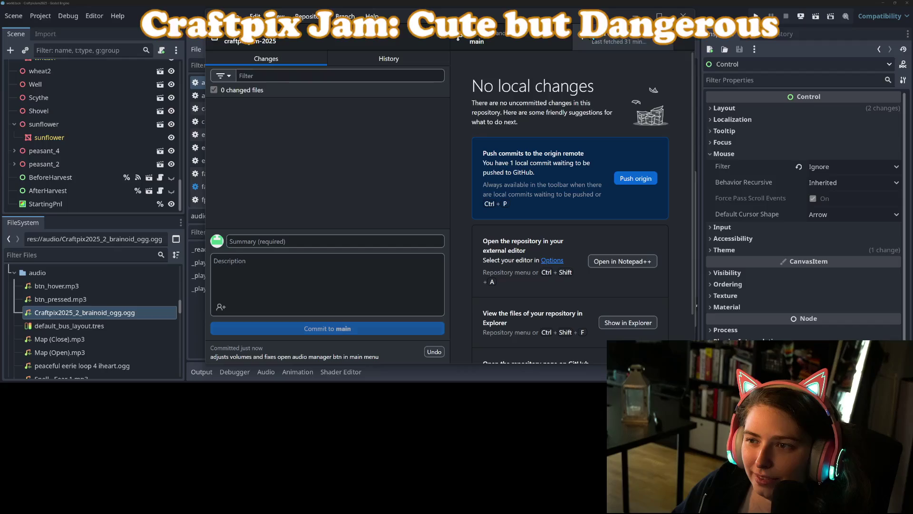
left_click(548, 1)
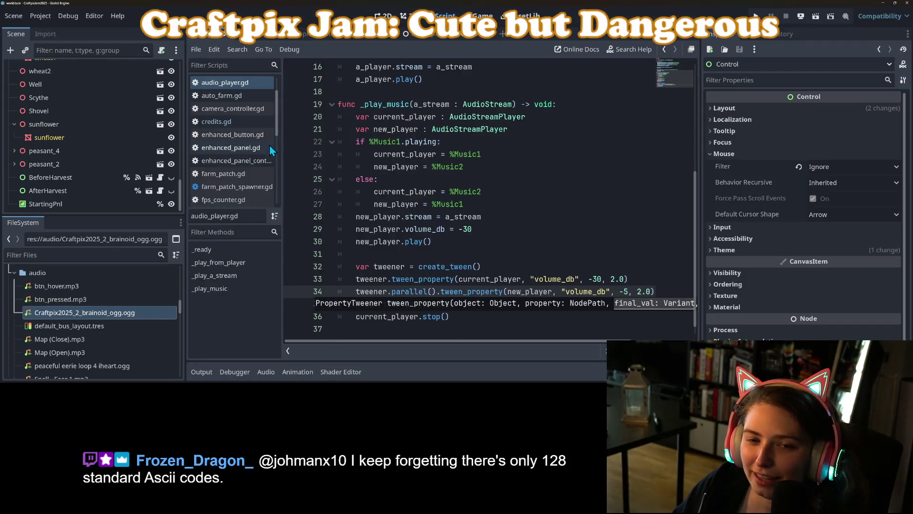
In game_logic.gd's _restart_game, change line 152 from 'money = money' to 'money = 0'.
scroll(123, 99, "up", 5)
scroll(132, 95, "up", 5)
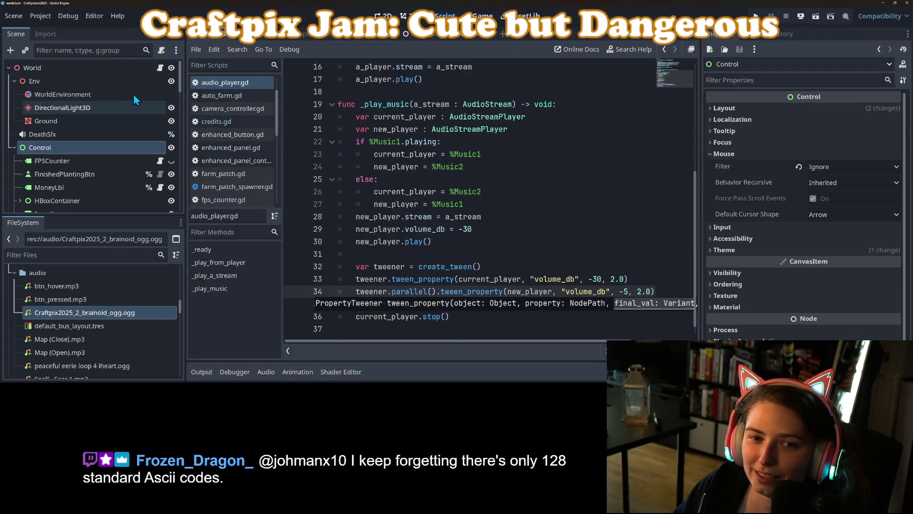
left_click(160, 67)
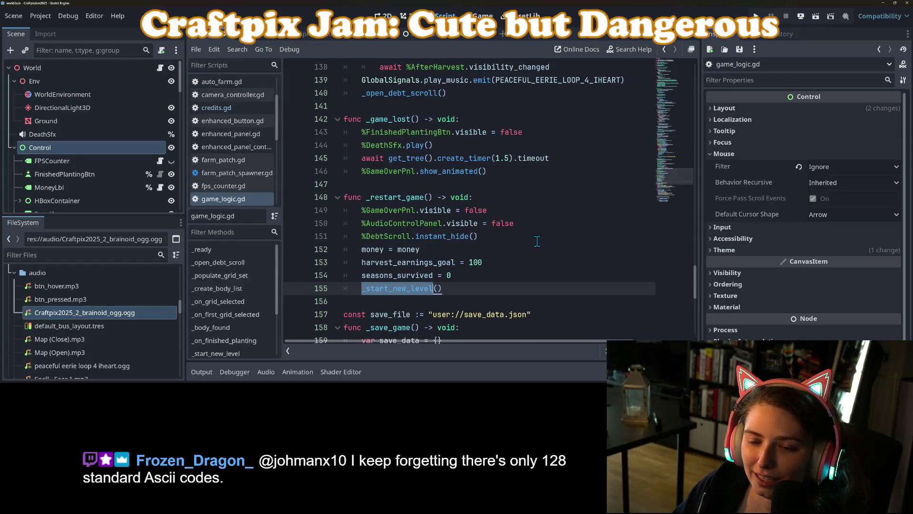
scroll(345, 190, "down", 5)
scroll(423, 227, "up", 6)
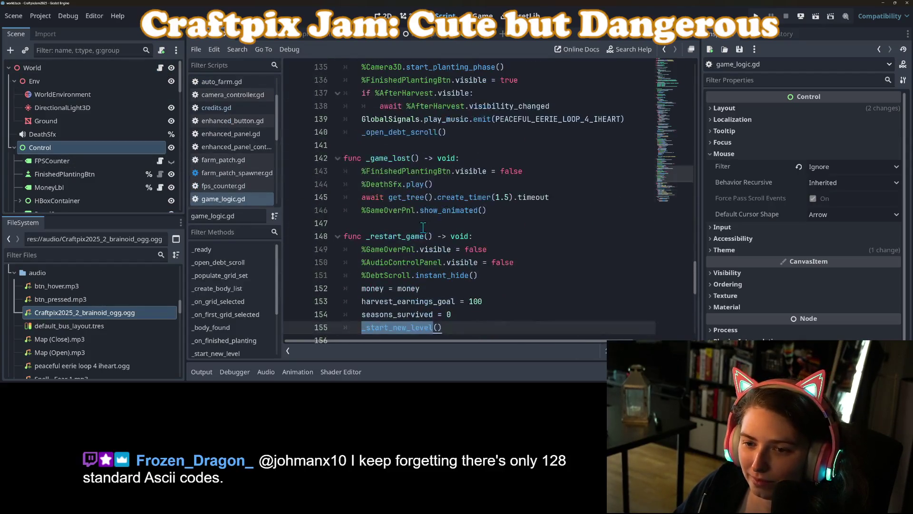
double_click(395, 235)
scroll(400, 238, "down", 2)
left_click(415, 210)
double_click(415, 210)
type("0")
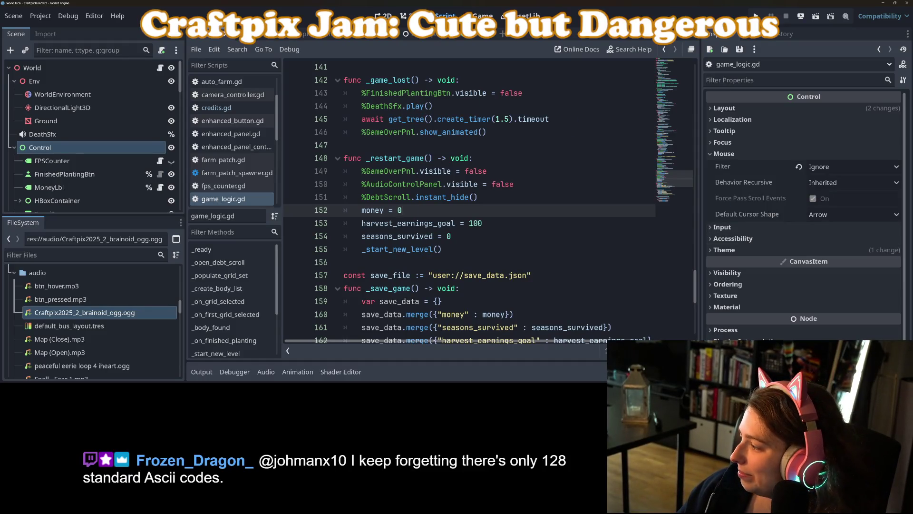
key("alt+Tab")
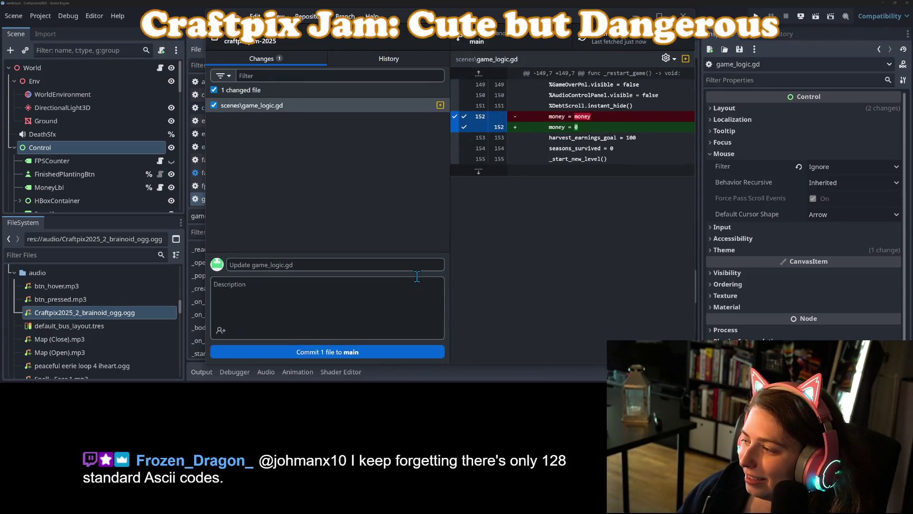
Commit the game_logic.gd fix to main with the summary 'resets money on game over'.
left_click(373, 265)
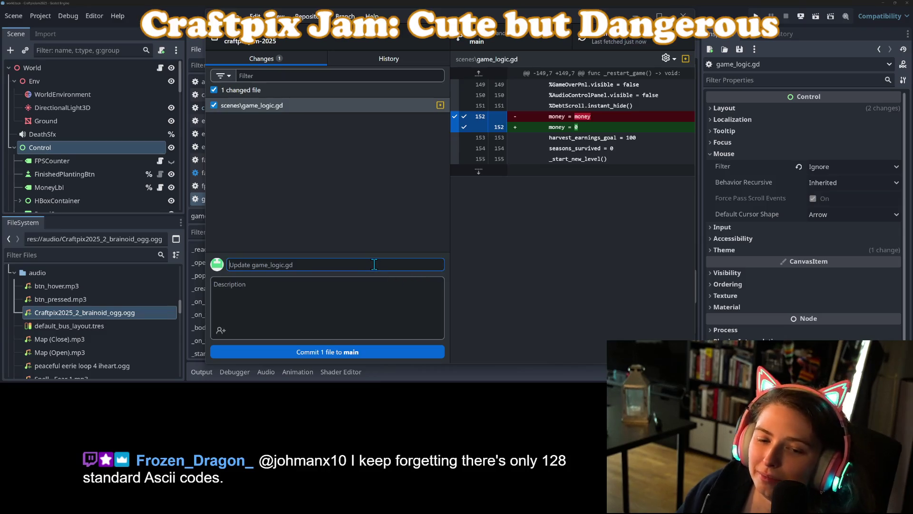
type("resets money on game over")
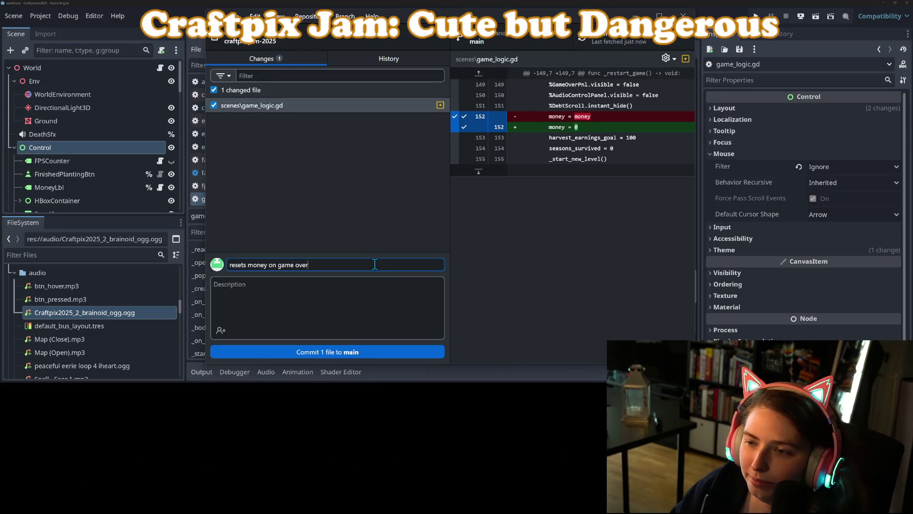
left_click(339, 351)
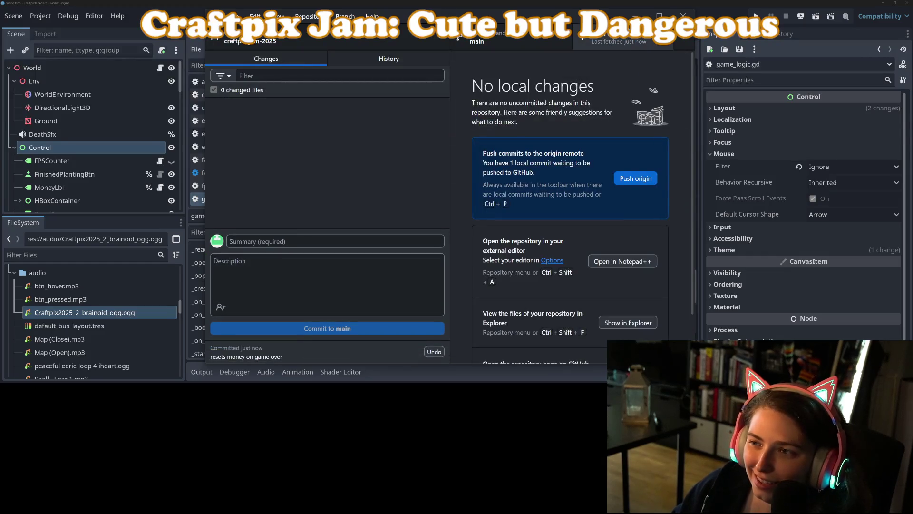
left_click(635, 16)
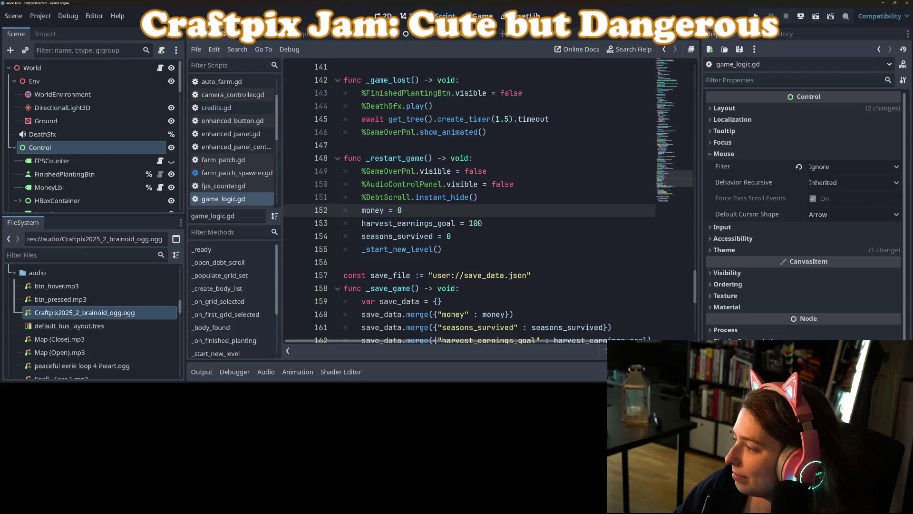
Search Google for 'godot itch ascii limitations' and open the Reddit ASCII graphics thread.
key("alt+Tab")
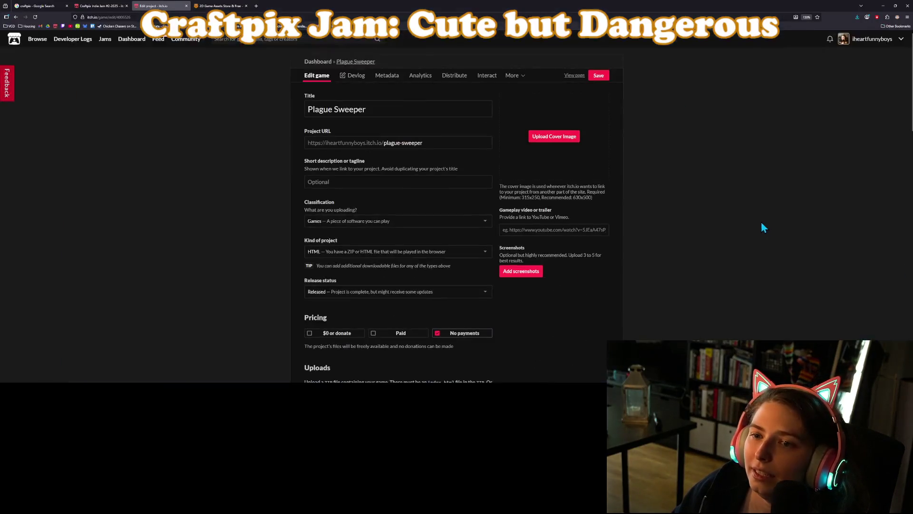
left_click(258, 6)
type("godot itch")
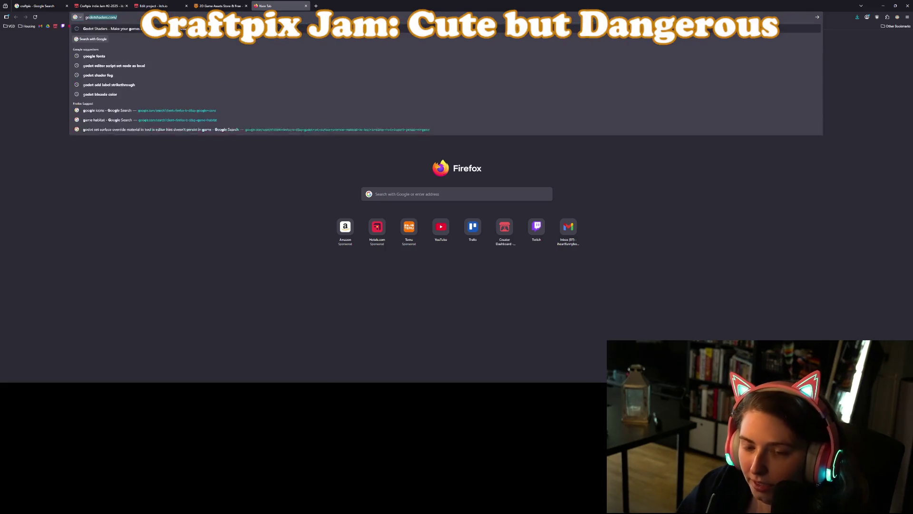
type(" as")
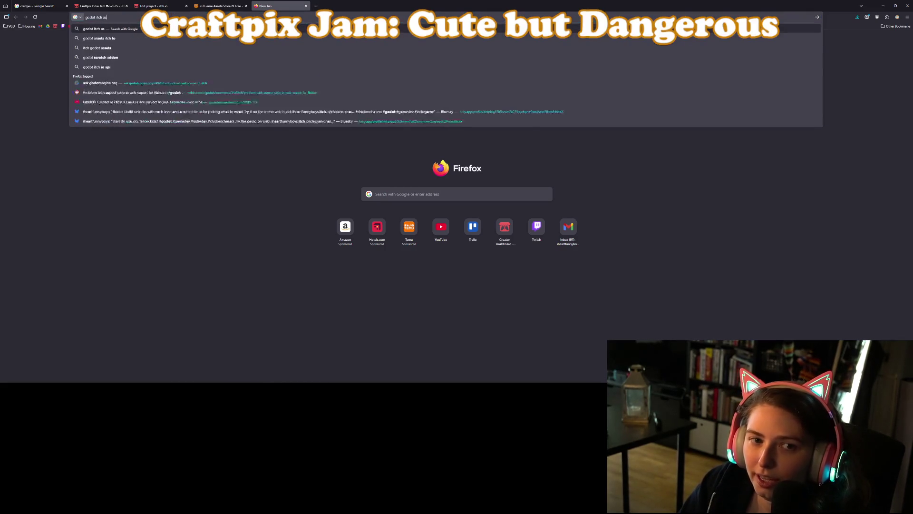
type("cii limitations")
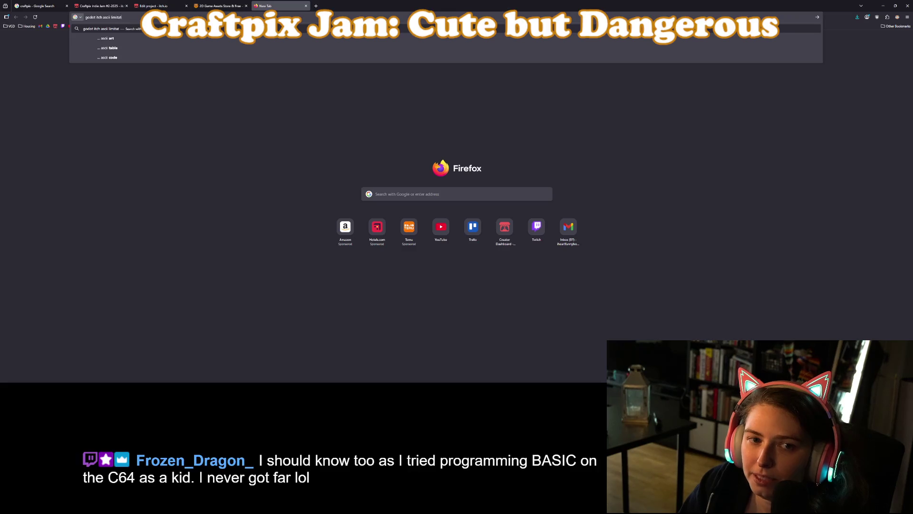
key("Return")
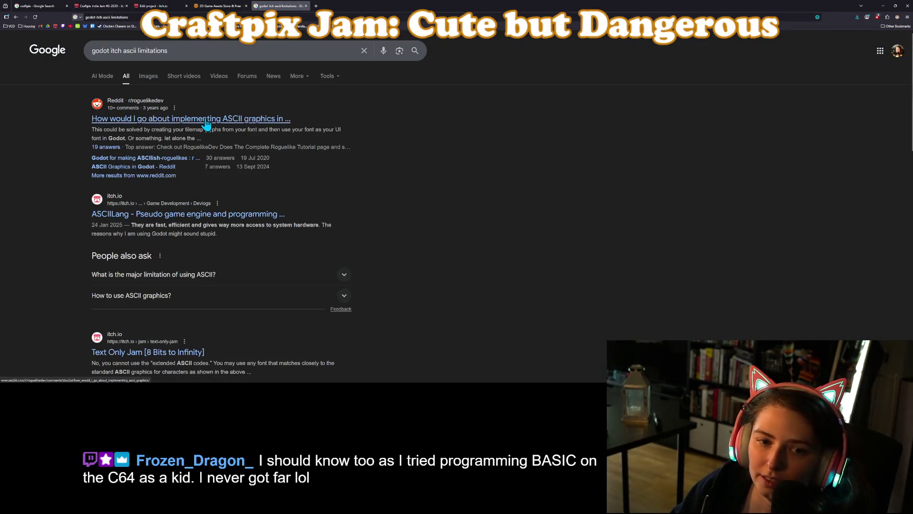
middle_click(233, 119)
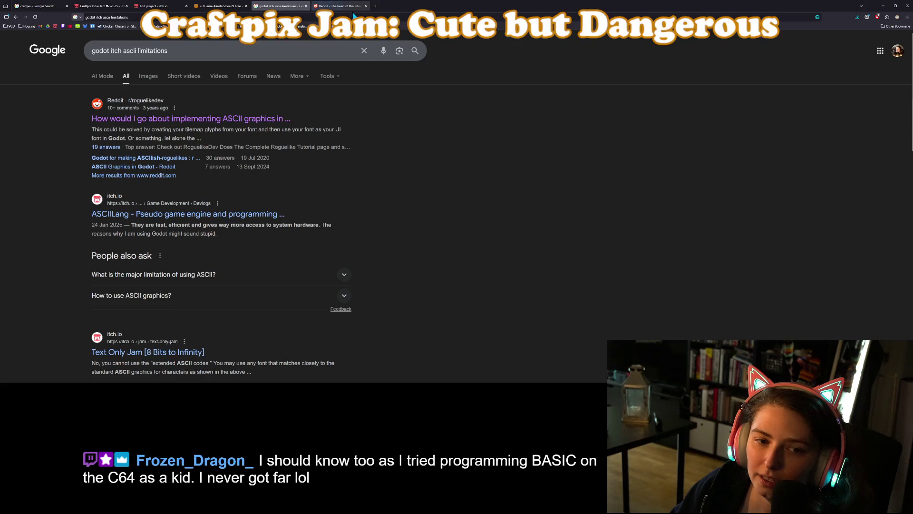
left_click(328, 6)
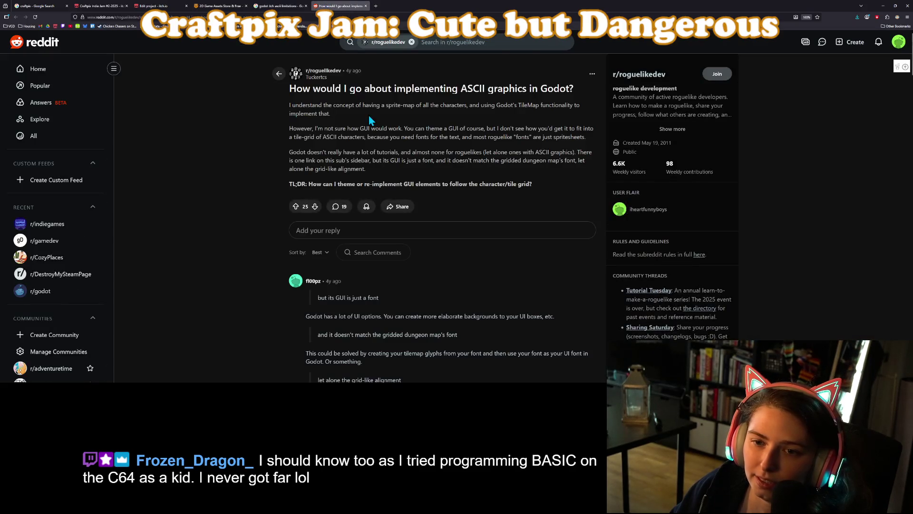
Read through the Reddit ASCII graphics thread's comments, then close it.
scroll(376, 114, "down", 1)
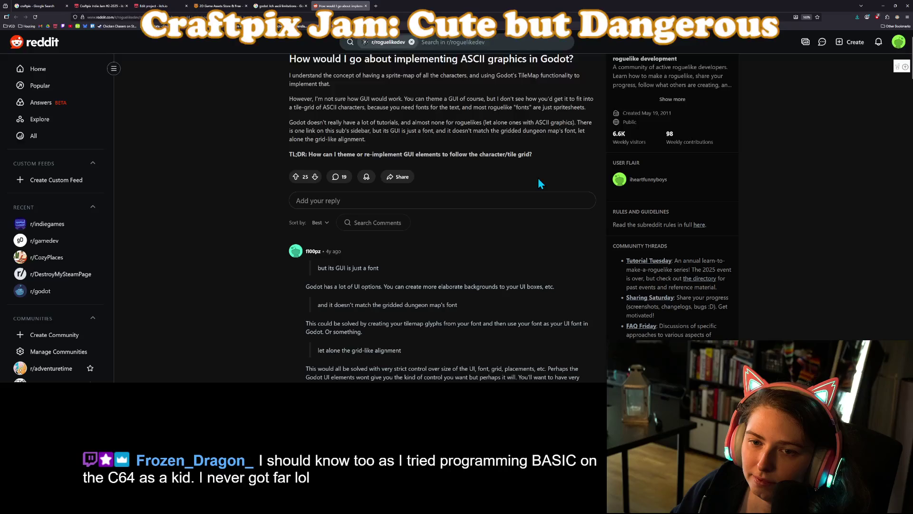
scroll(481, 174, "down", 3)
scroll(485, 178, "down", 5)
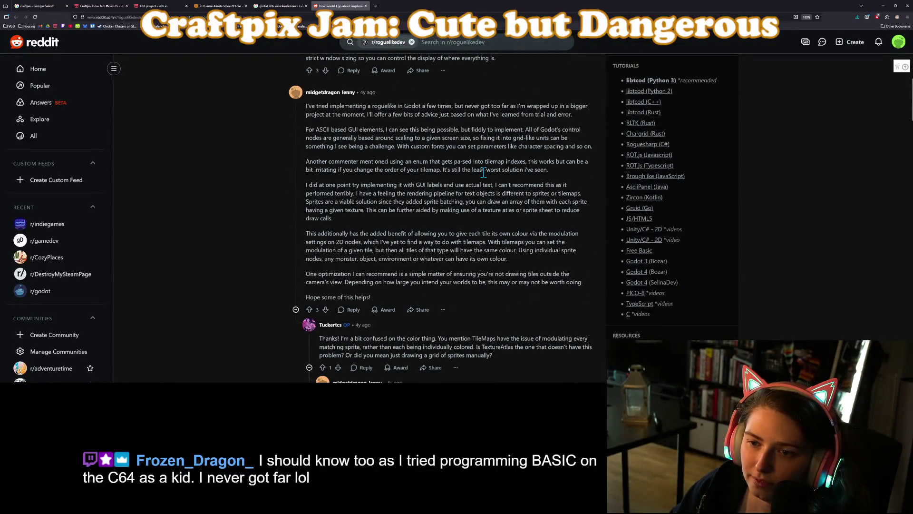
left_click(365, 6)
Skim the remaining search results, close that tab and minimize the browser.
scroll(478, 259, "down", 2)
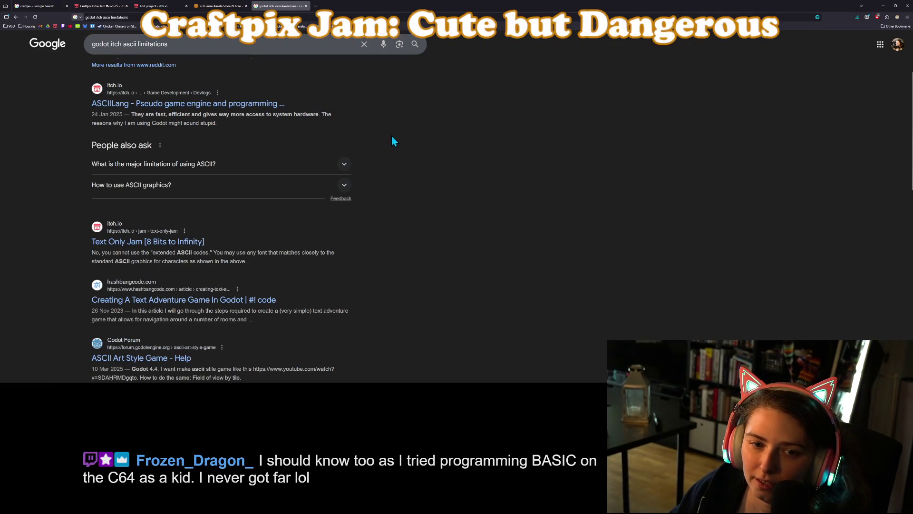
scroll(429, 276, "down", 2)
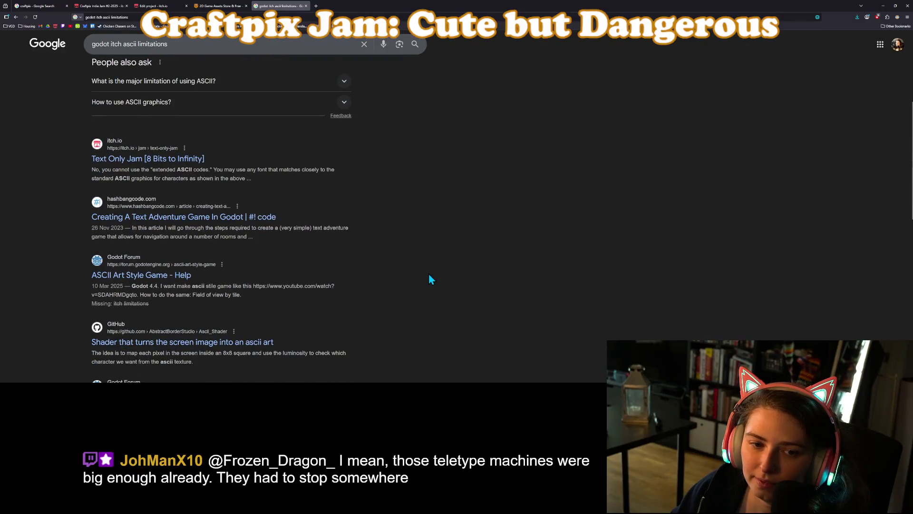
scroll(431, 278, "down", 2)
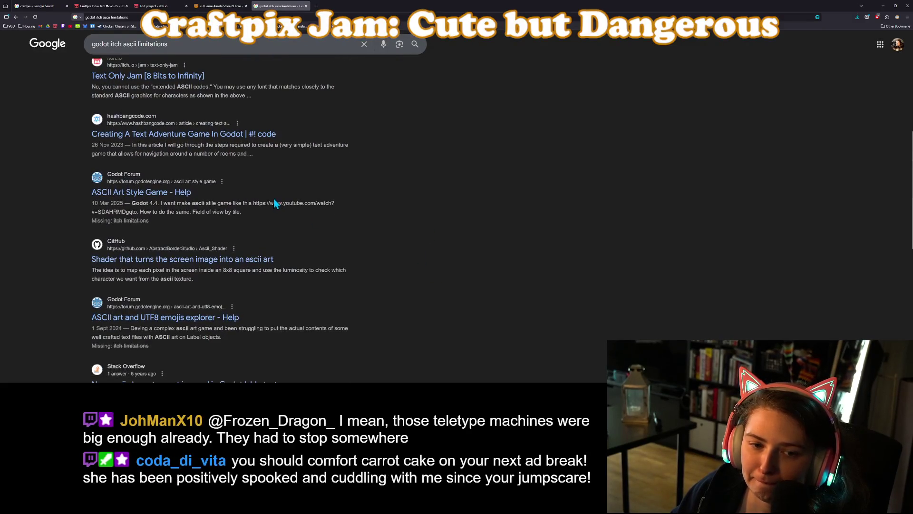
scroll(276, 199, "down", 2)
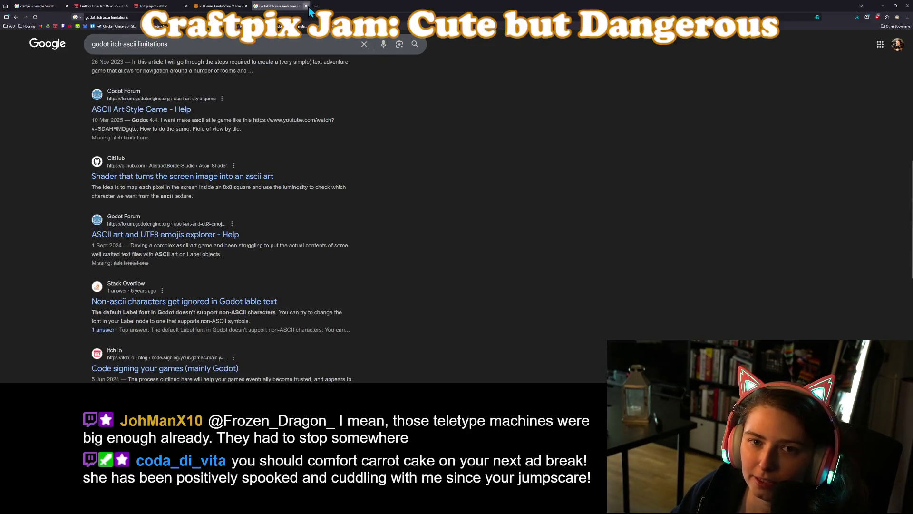
left_click(306, 5)
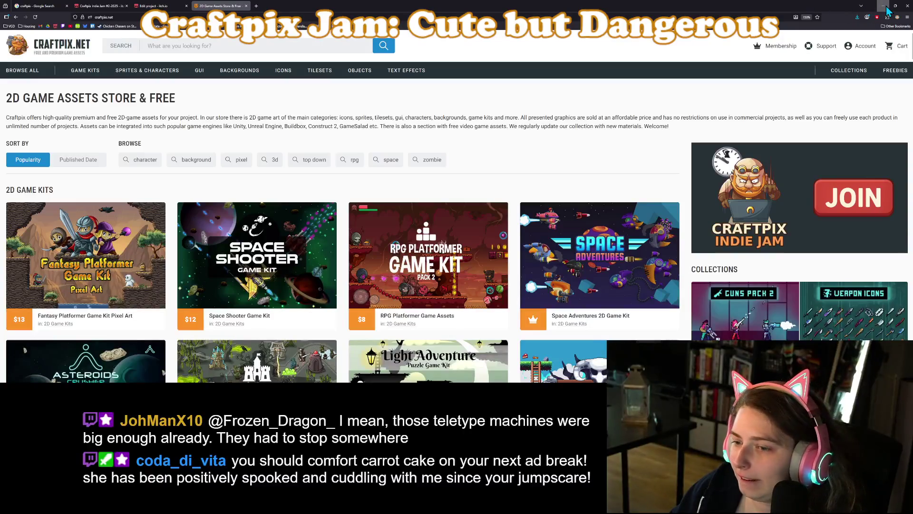
left_click(883, 6)
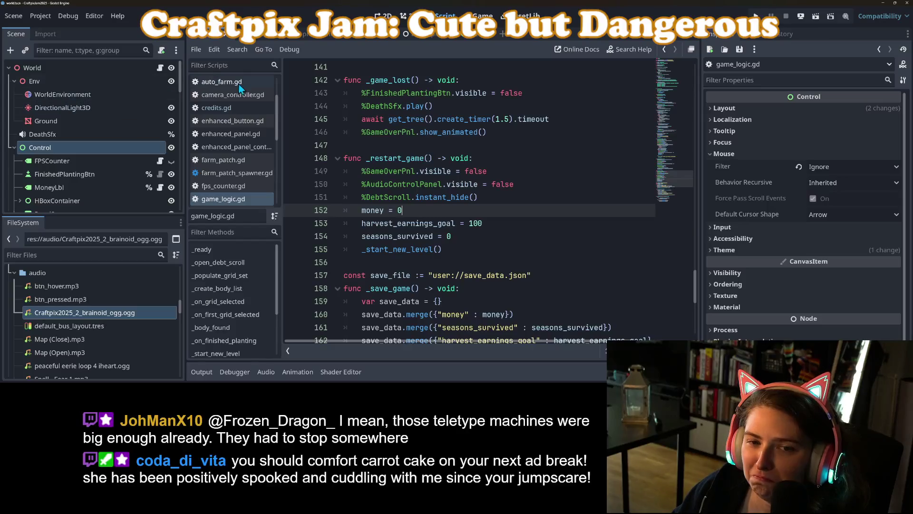
Find and open the World node's game_logic.gd script.
left_click(385, 15)
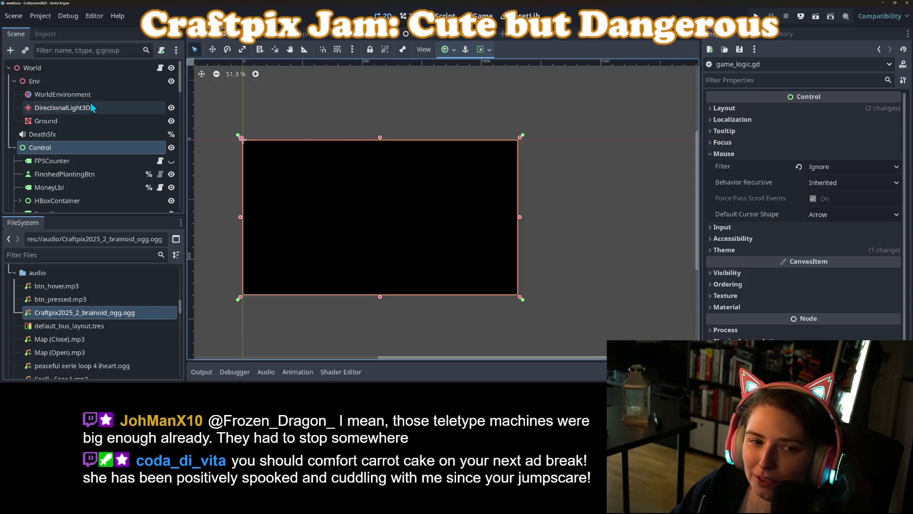
scroll(119, 157, "down", 1)
left_click(155, 171)
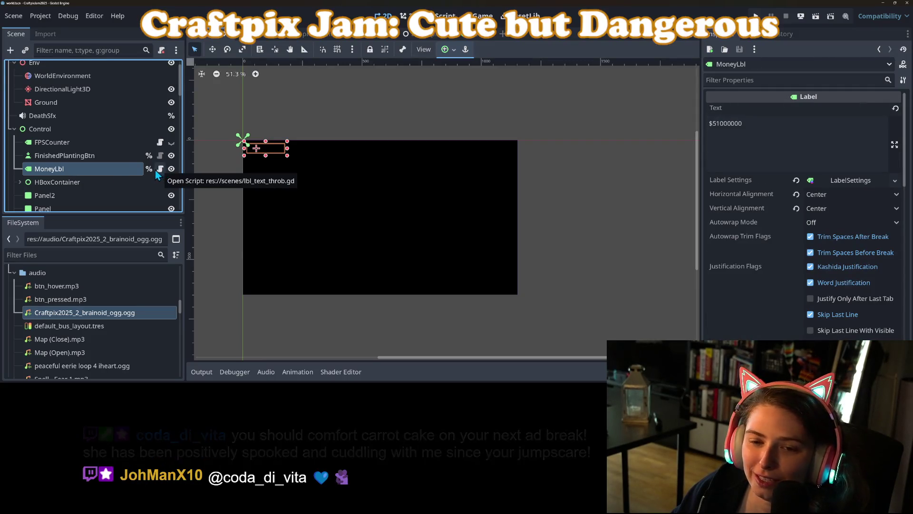
left_click(158, 170)
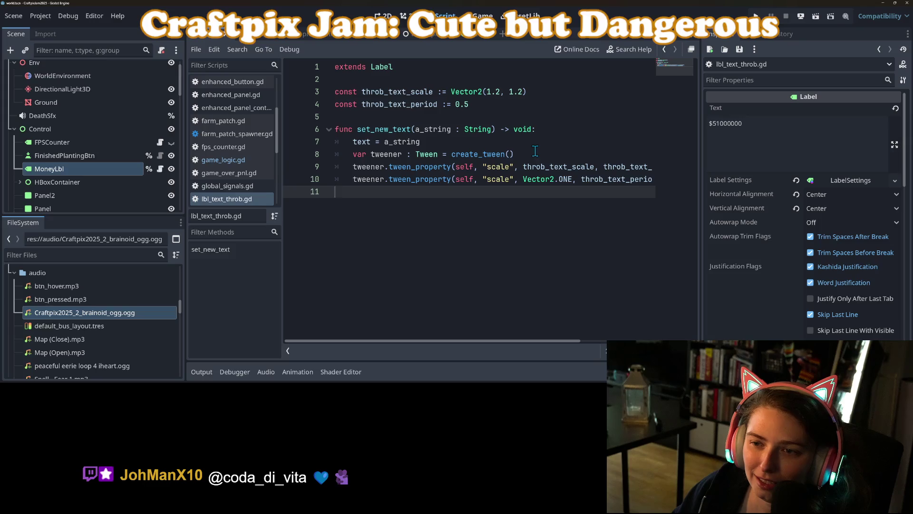
scroll(161, 152, "up", 1)
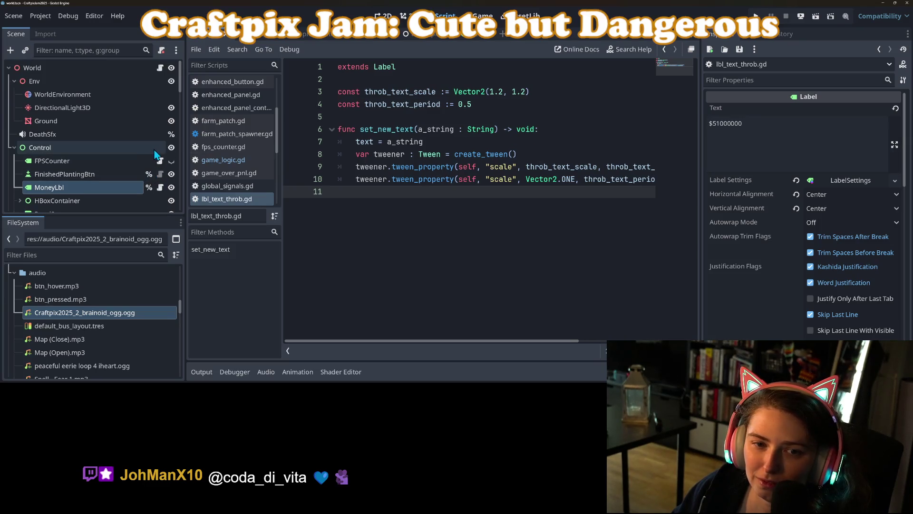
left_click(157, 69)
scroll(484, 240, "up", 10)
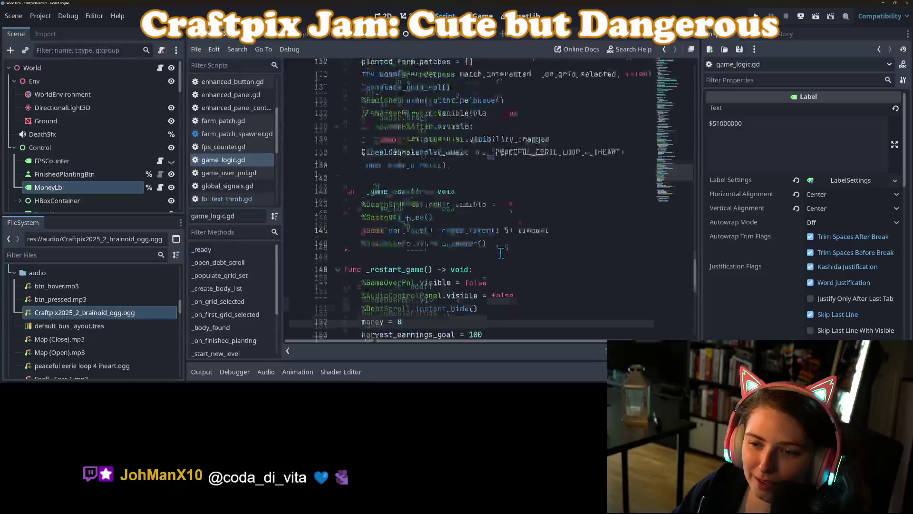
scroll(528, 256, "up", 20)
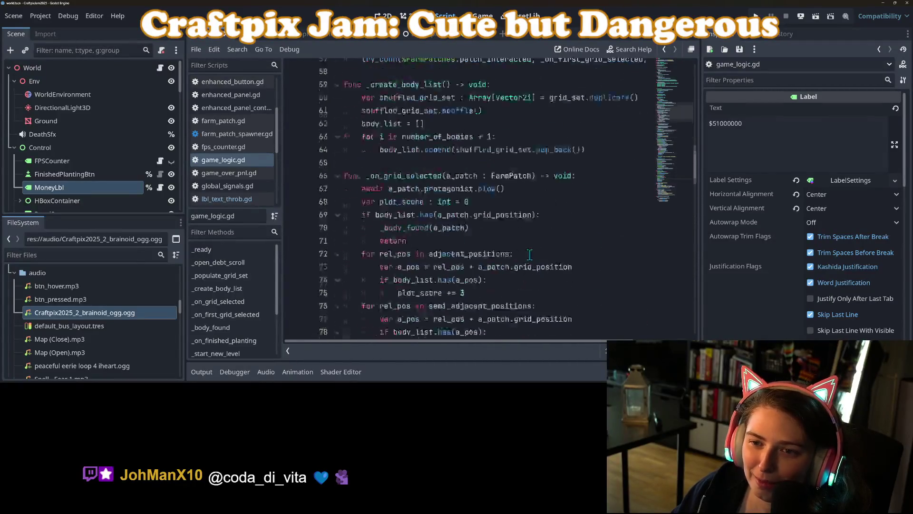
scroll(525, 256, "down", 2)
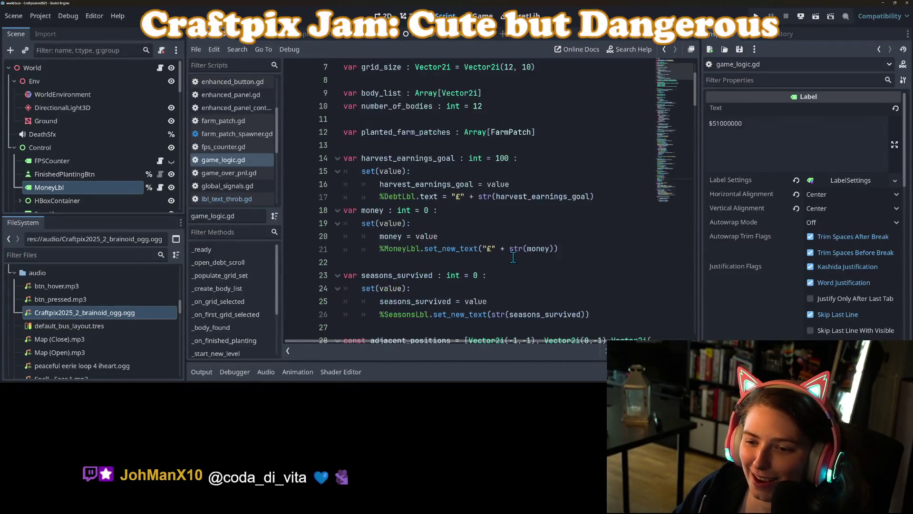
Remove the '£' prefix from the DebtLbl and MoneyLbl text lines and save the script.
left_click_drag(478, 196, 451, 196)
key("BackSpace")
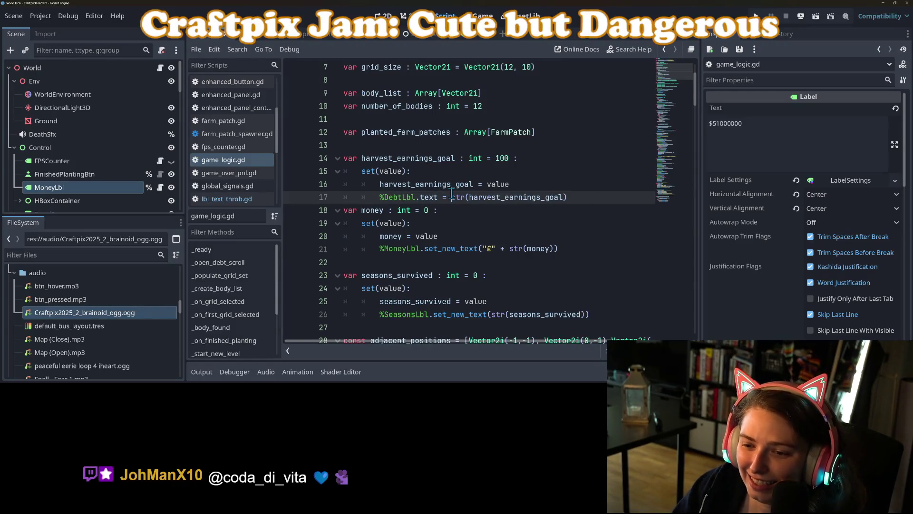
left_click_drag(483, 249, 508, 249)
key("BackSpace")
key("ctrl+s")
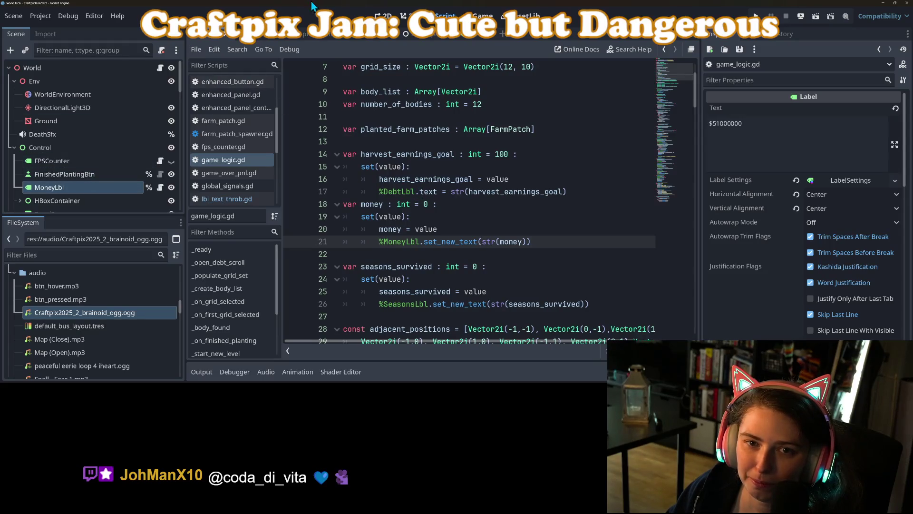
left_click(383, 16)
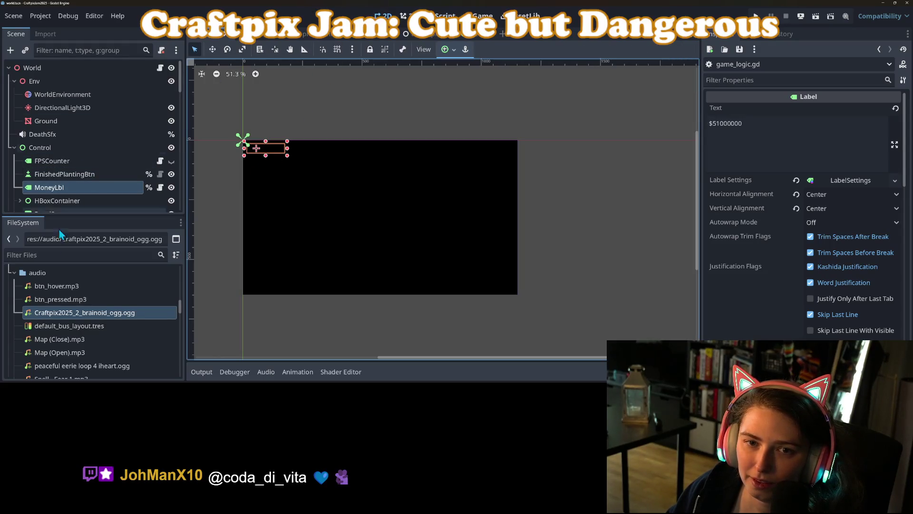
Hide the StartingPnl panel in the editor view.
scroll(96, 178, "down", 5)
scroll(100, 183, "down", 5)
left_click(171, 204)
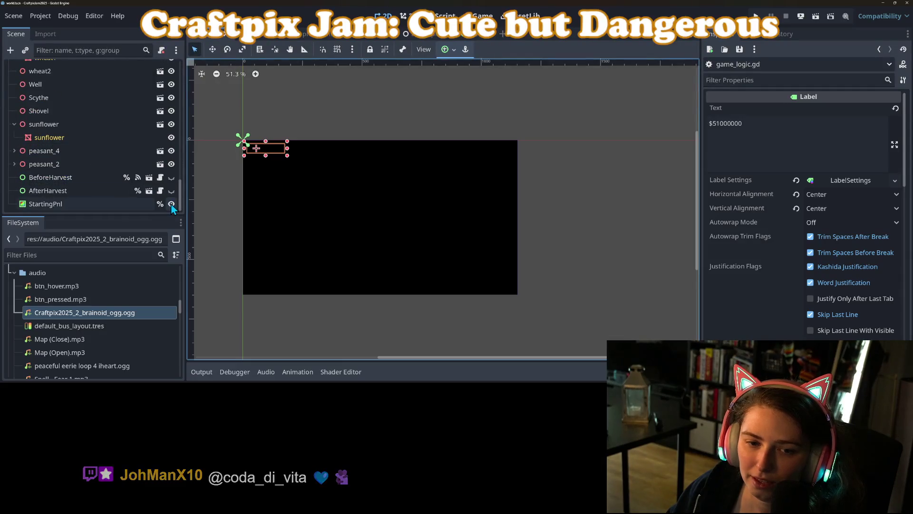
Delete the '$' from MoneyLbl's Text so it reads 51000000.
scroll(257, 143, "up", 3)
scroll(222, 159, "up", 3)
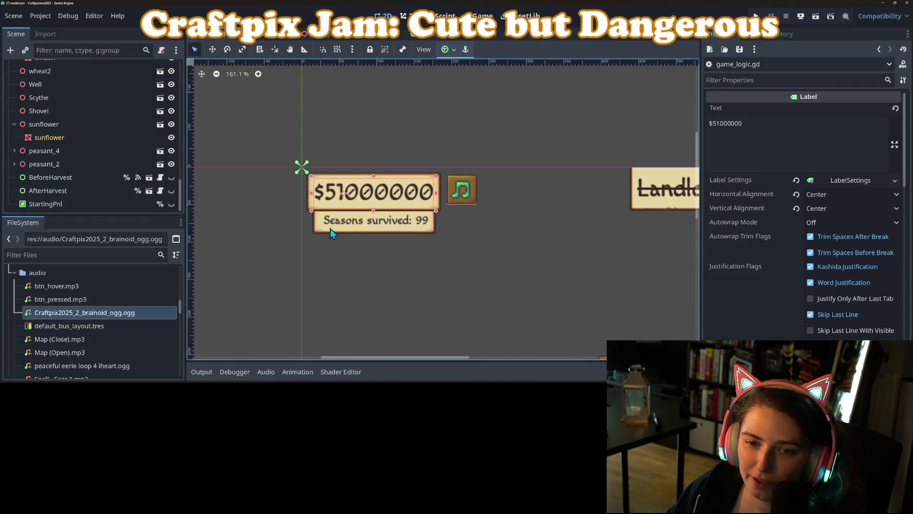
scroll(99, 144, "up", 3)
scroll(98, 147, "up", 10)
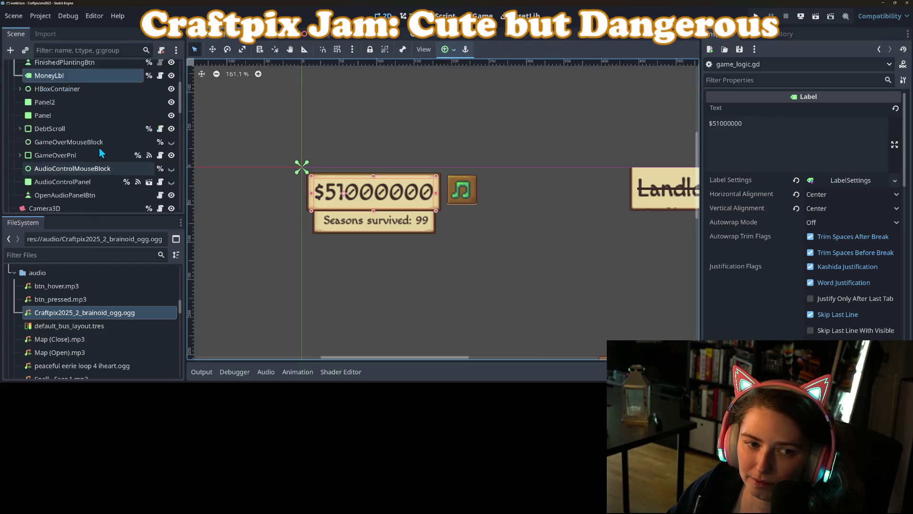
left_click(713, 123)
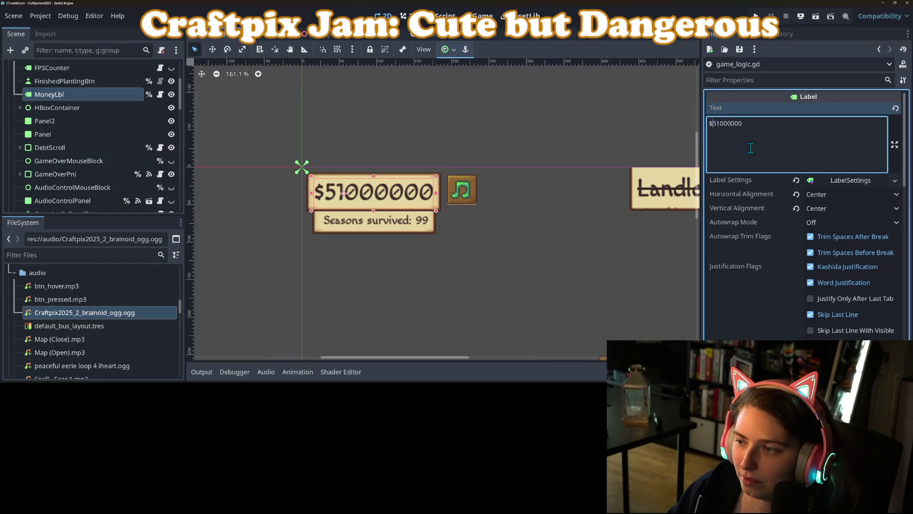
key("BackSpace")
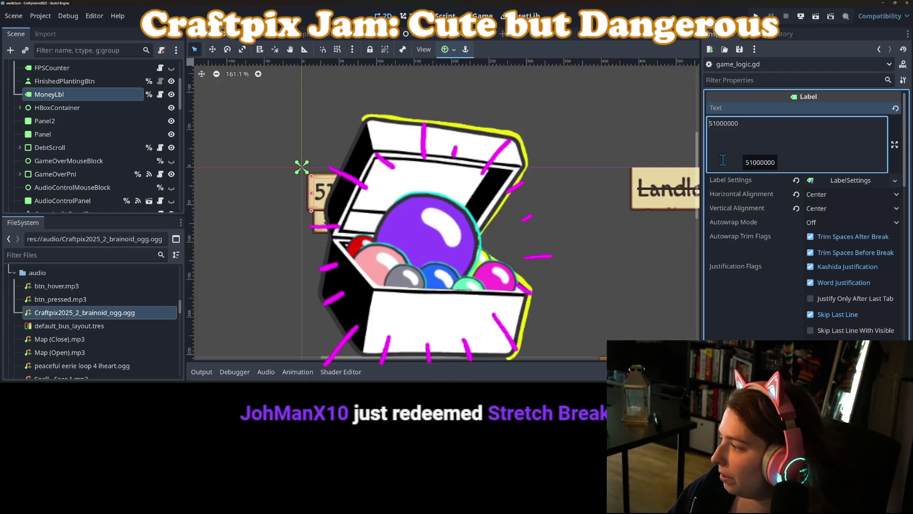
Select the debt label's strike-through line, then the DebtLbl node.
scroll(581, 214, "down", 5)
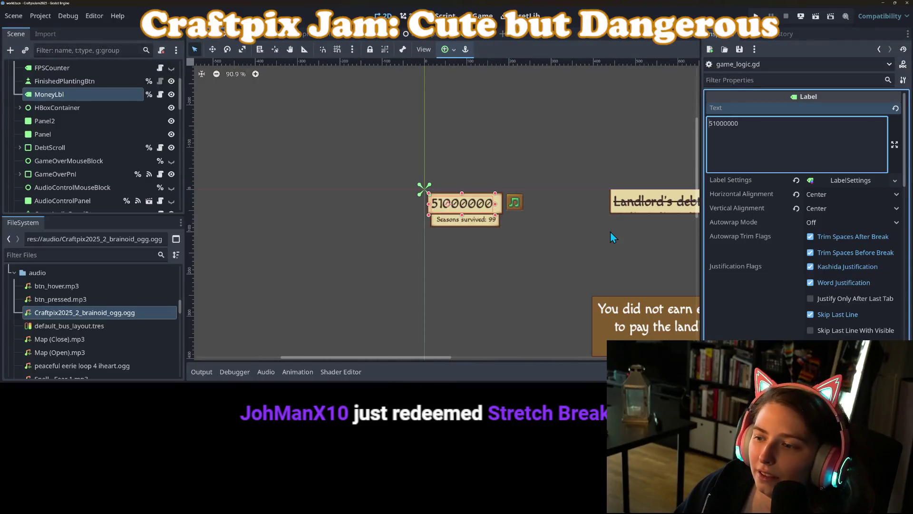
scroll(609, 231, "right", 3)
left_click(537, 193)
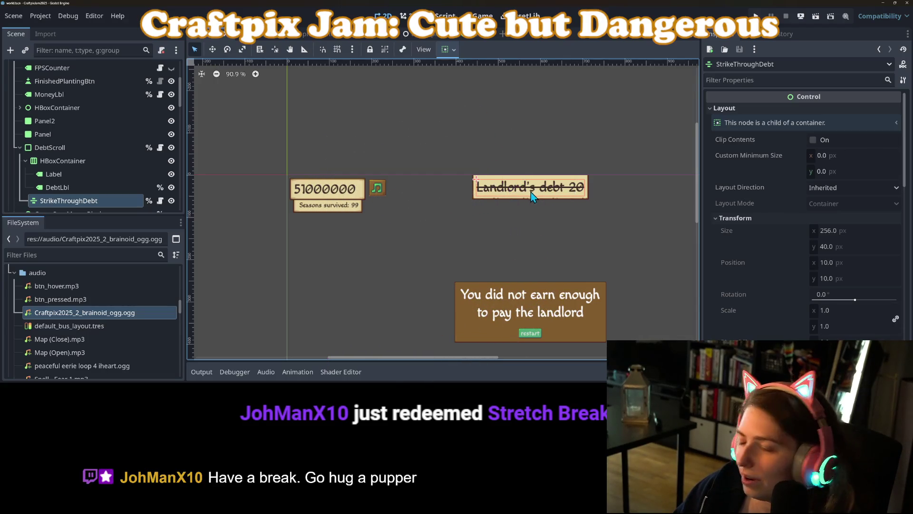
scroll(137, 144, "down", 2)
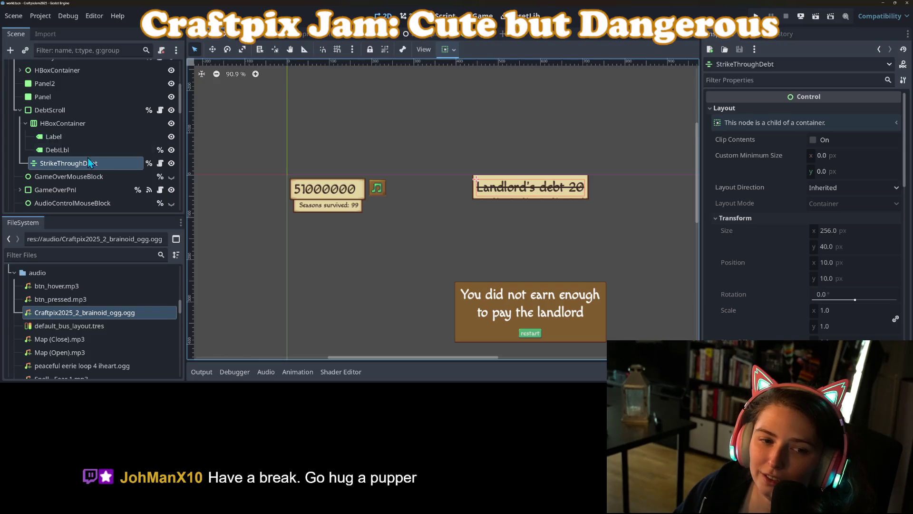
left_click(74, 151)
Add a TextureRect child to the debt row's HBoxContainer, placed before DebtLbl.
right_click(71, 123)
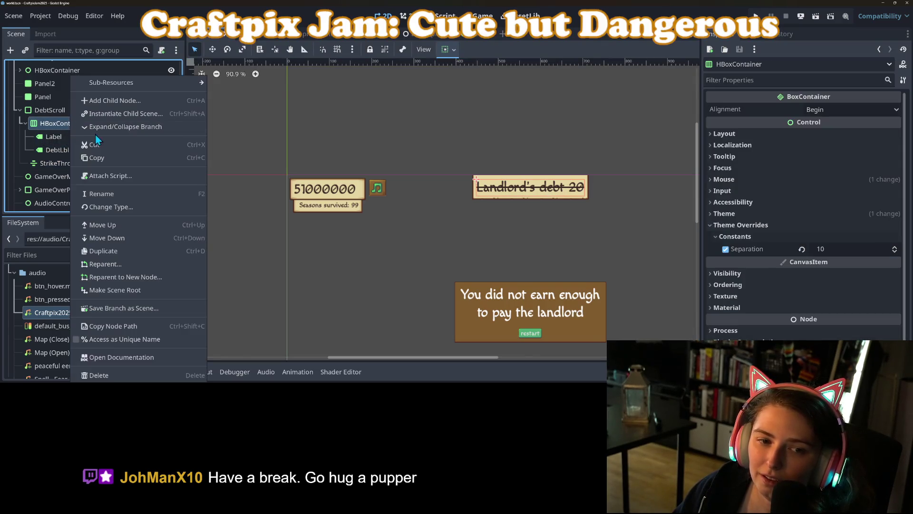
left_click(113, 101)
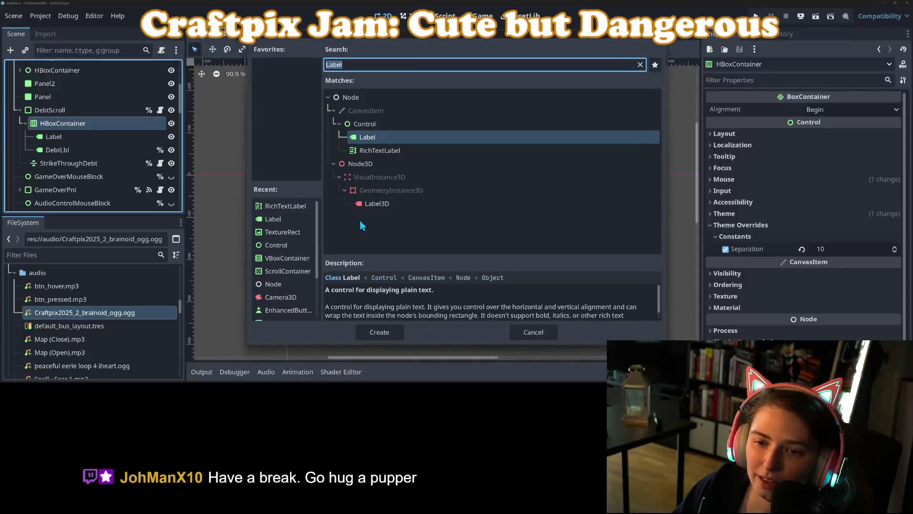
left_click(282, 232)
left_click(380, 332)
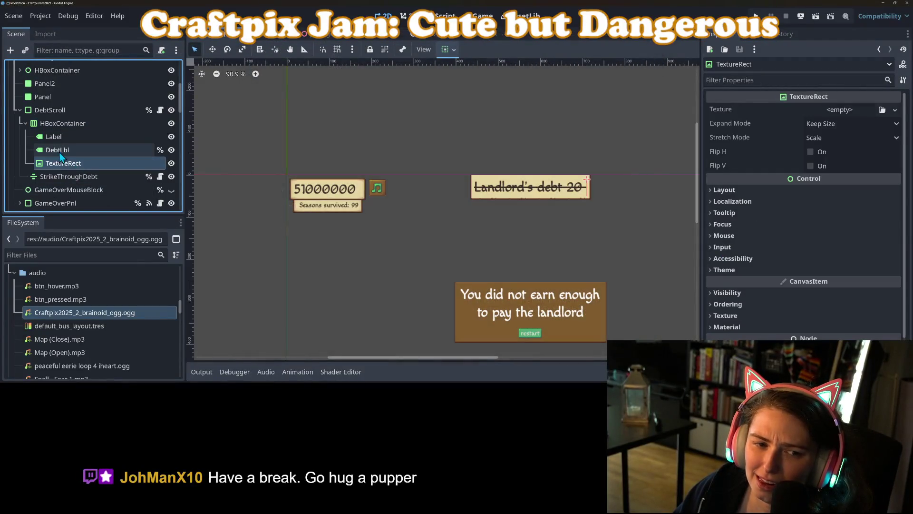
left_click_drag(62, 166, 67, 145)
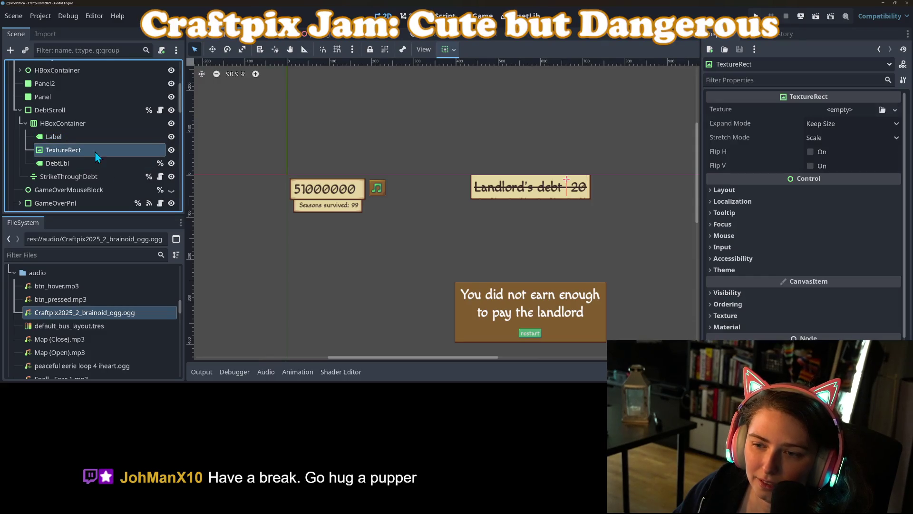
Give the TextureRect a new AtlasTexture using the numbers sheet as its atlas.
left_click(895, 110)
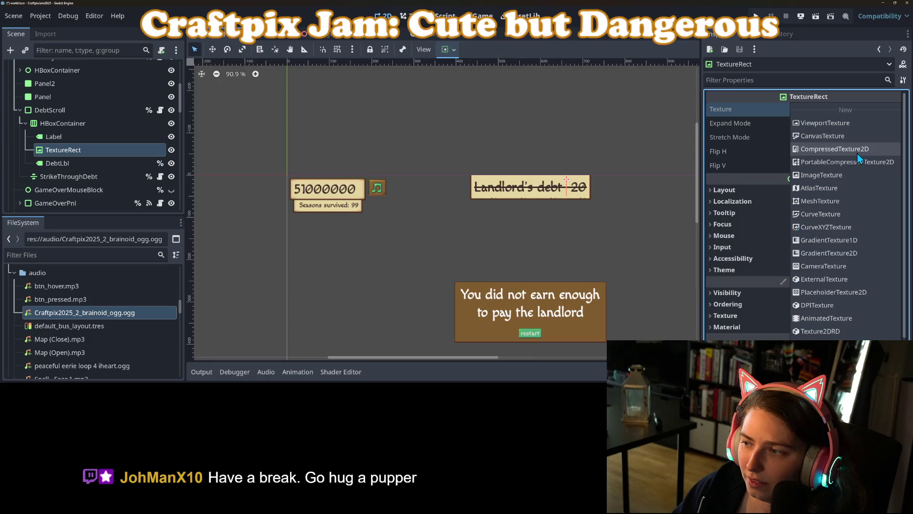
left_click(832, 193)
left_click(852, 110)
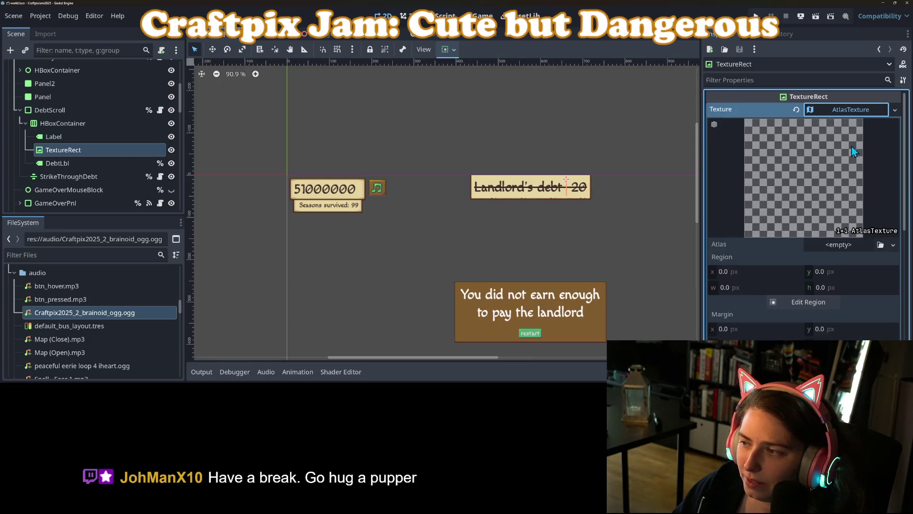
left_click(880, 245)
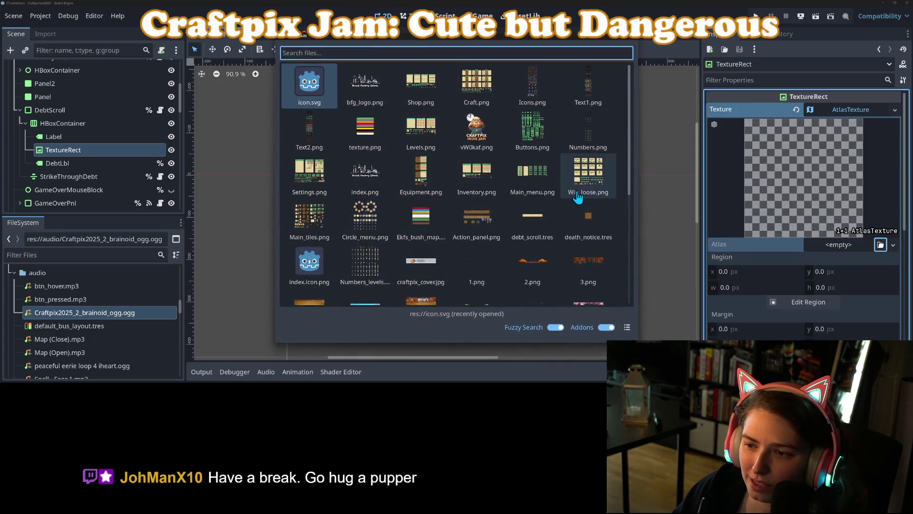
scroll(408, 270, "down", 2)
scroll(423, 271, "down", 2)
scroll(402, 214, "up", 1)
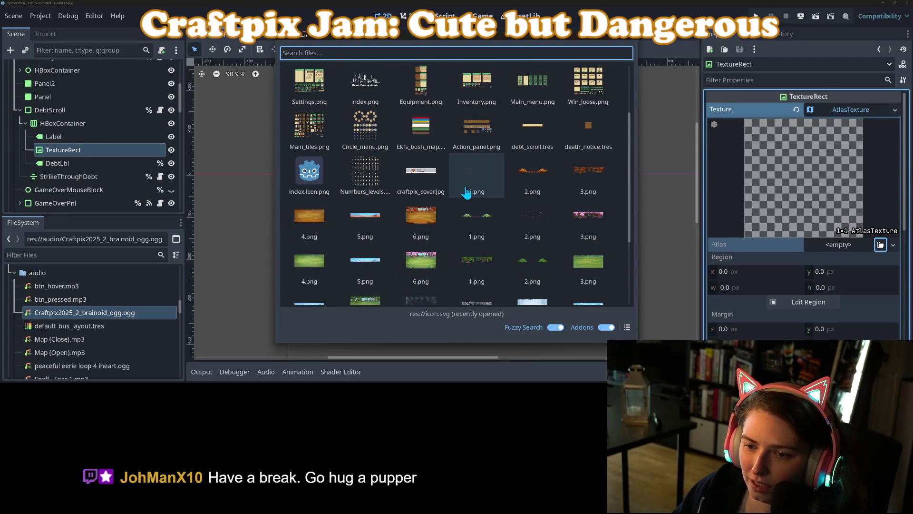
scroll(473, 204, "down", 3)
scroll(571, 265, "up", 3)
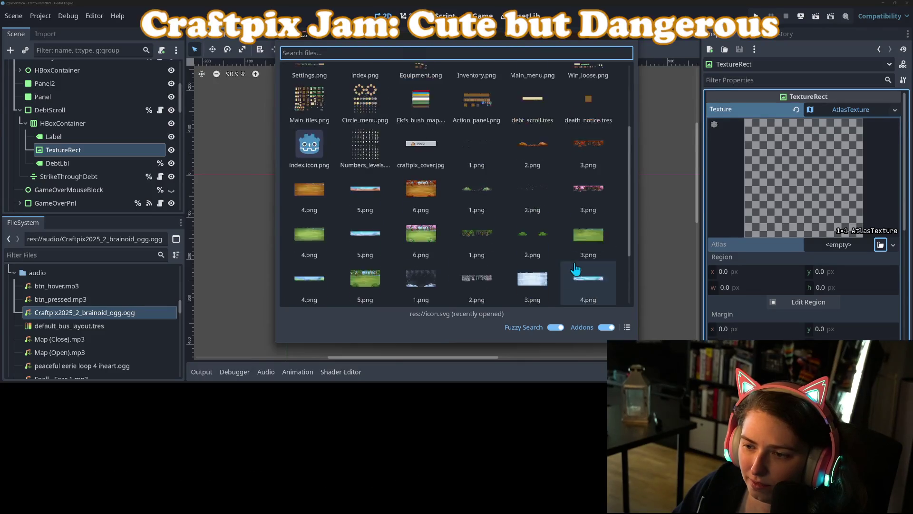
left_click(374, 220)
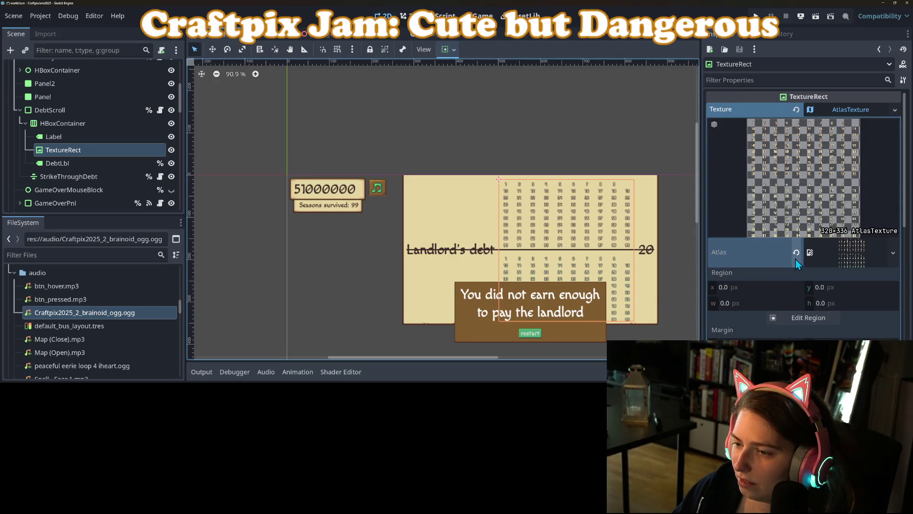
Swap the atlas to Icons.png, then reset the texture to empty and save and run the game.
left_click(893, 253)
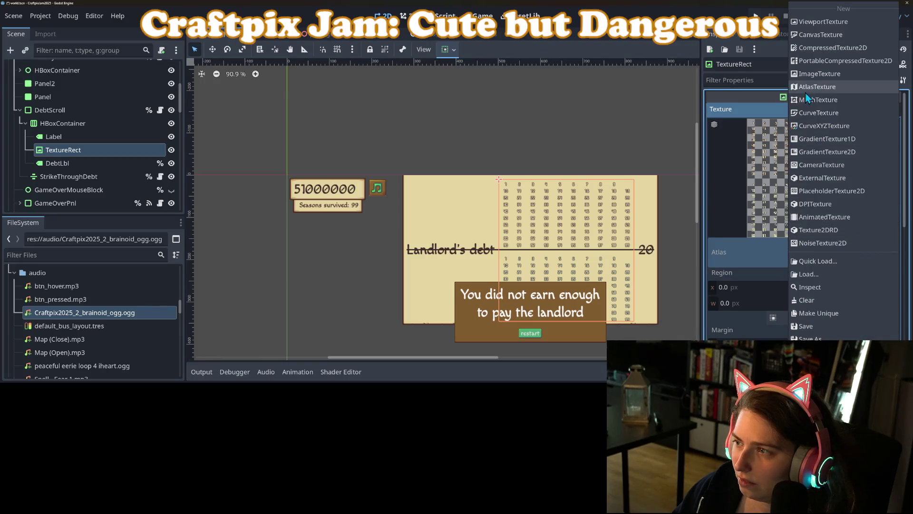
left_click(732, 181)
left_click(796, 253)
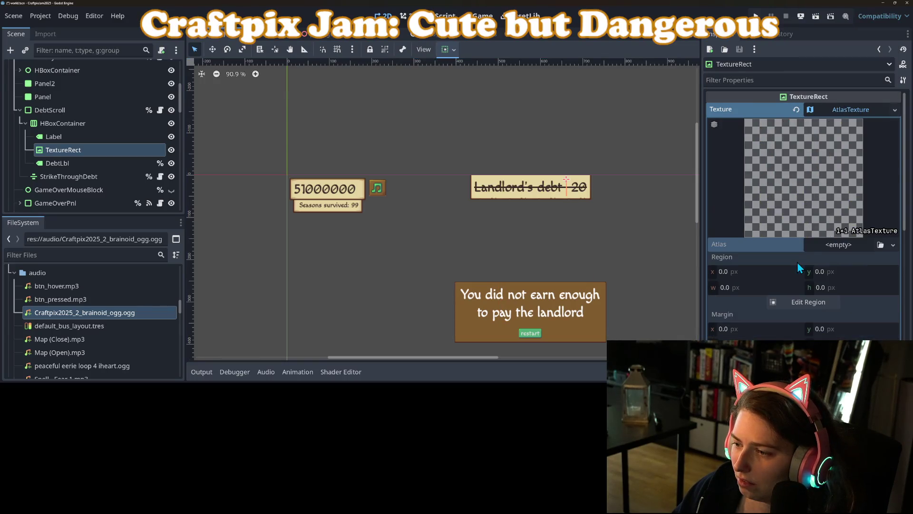
left_click(880, 244)
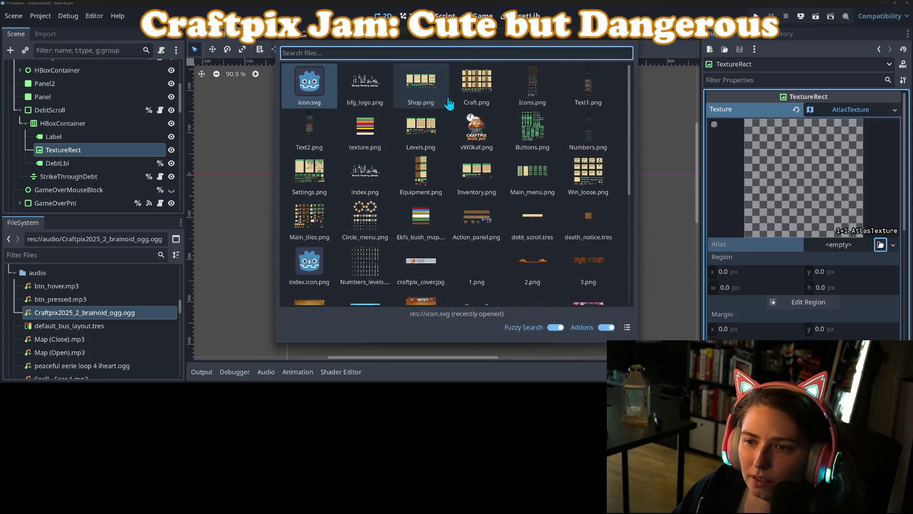
double_click(534, 94)
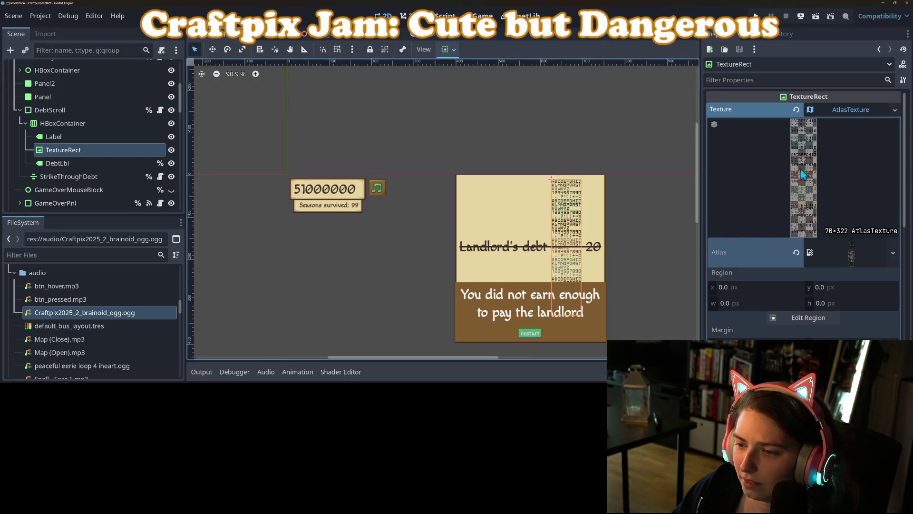
left_click(796, 252)
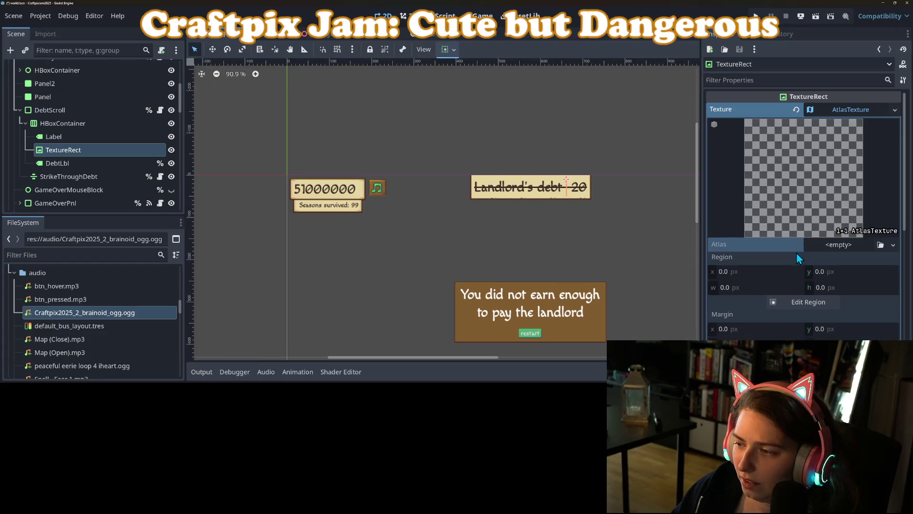
left_click(795, 111)
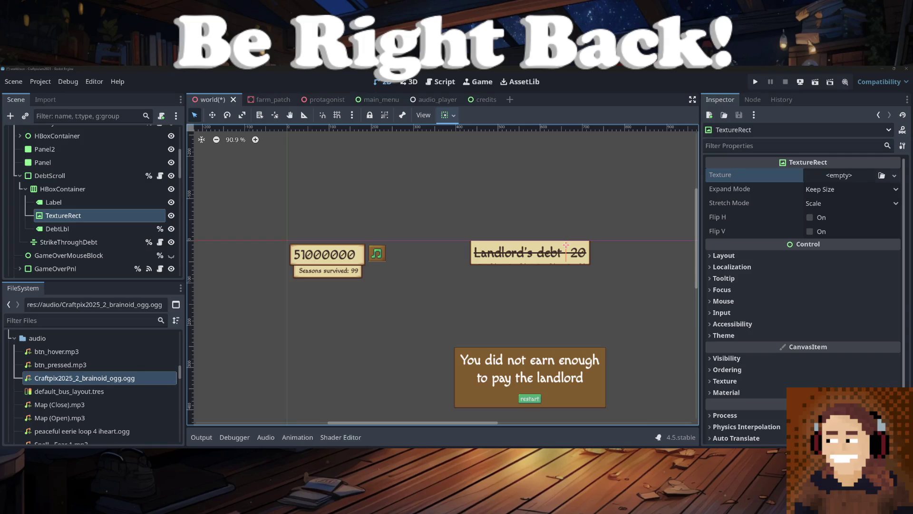
key("F5")
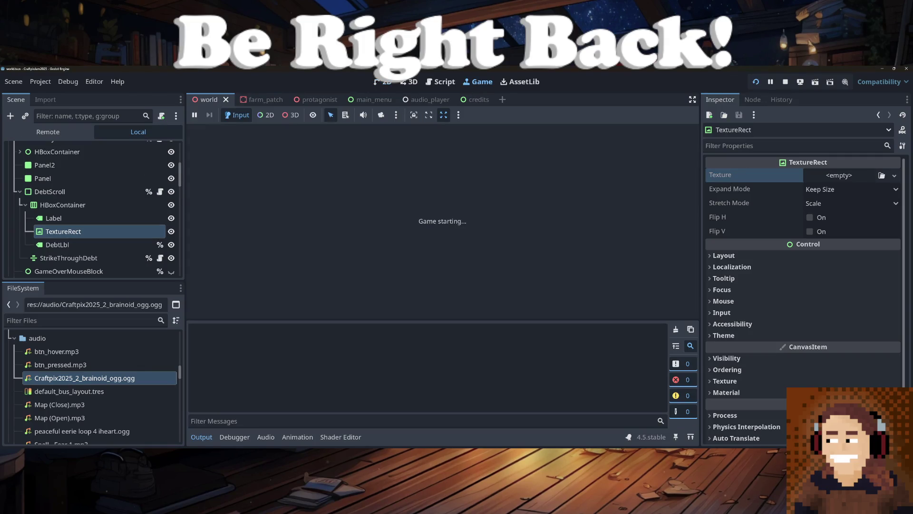
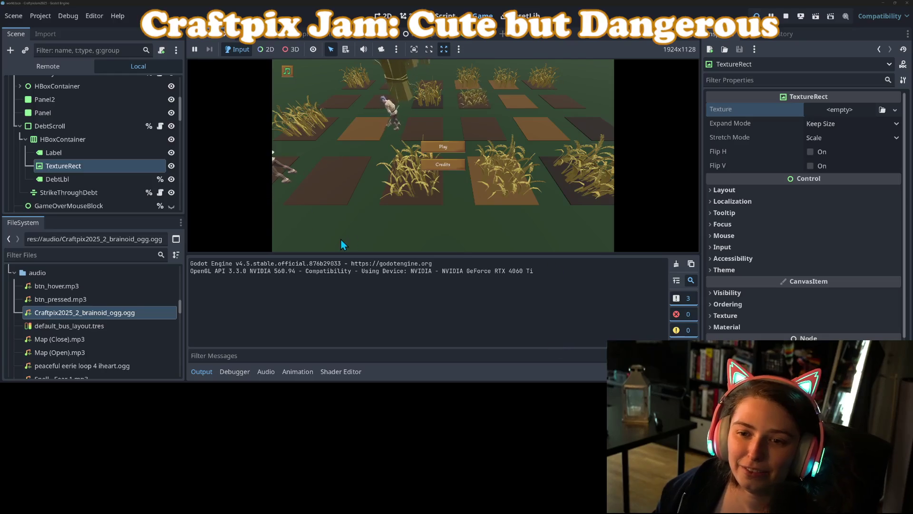
Lower the game's master volume with the in-game volume slider.
left_click(197, 369)
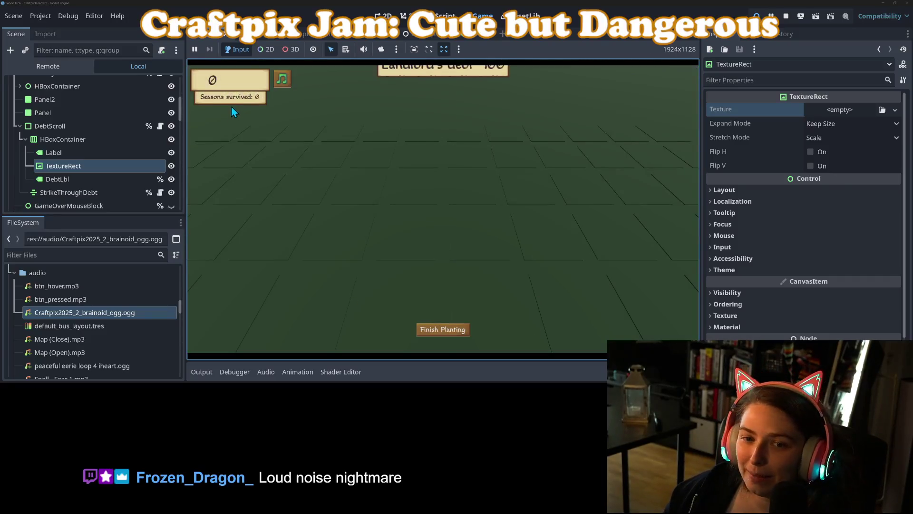
left_click(282, 80)
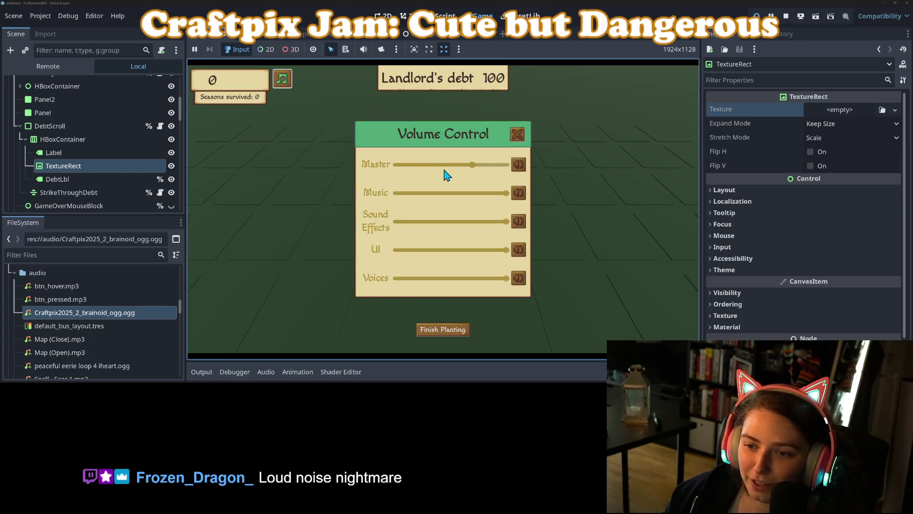
left_click_drag(444, 169, 418, 165)
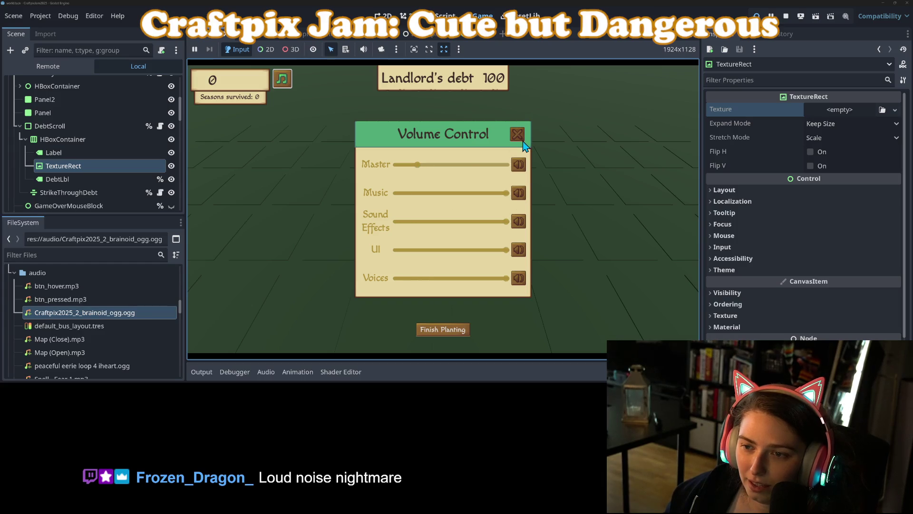
left_click(518, 134)
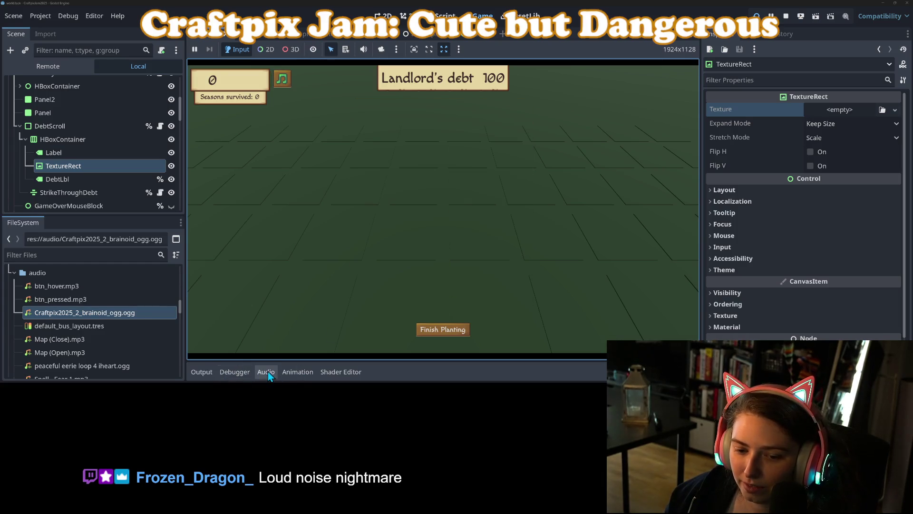
Check the Master bus sits near -13.1 dB, relaunch, confirm the volume persisted, and start a new game.
left_click(266, 371)
mouse_move(196, 278)
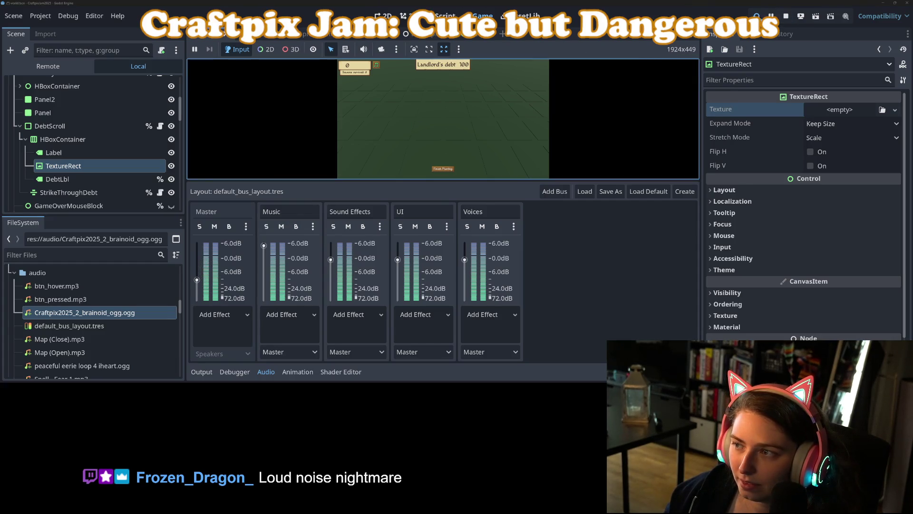
key("F5")
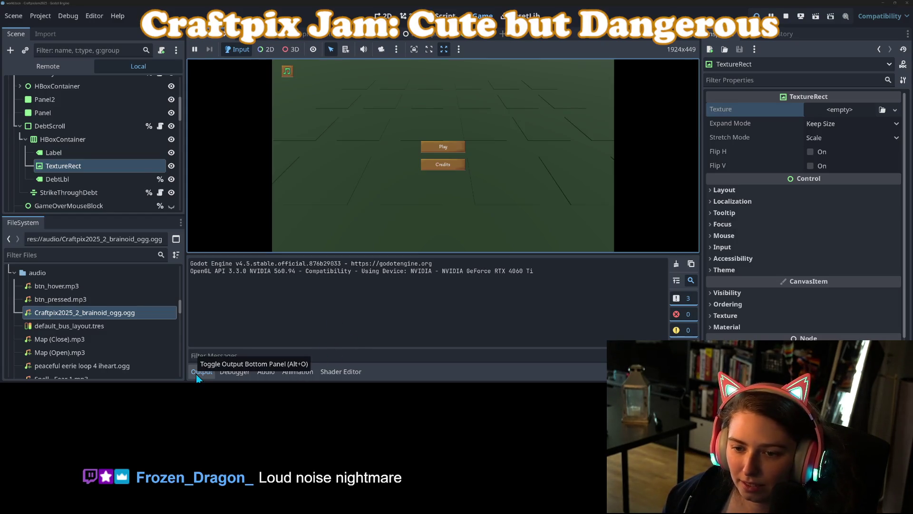
left_click(196, 374)
left_click(211, 85)
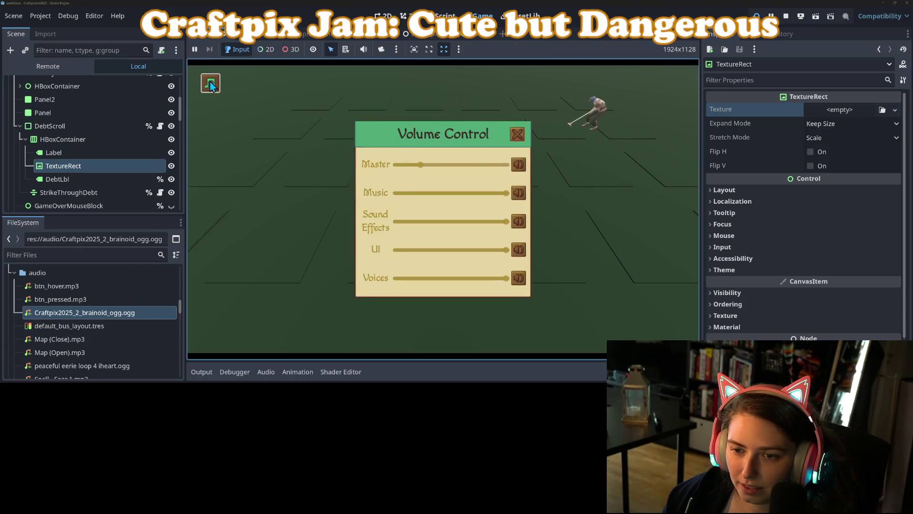
left_click(517, 134)
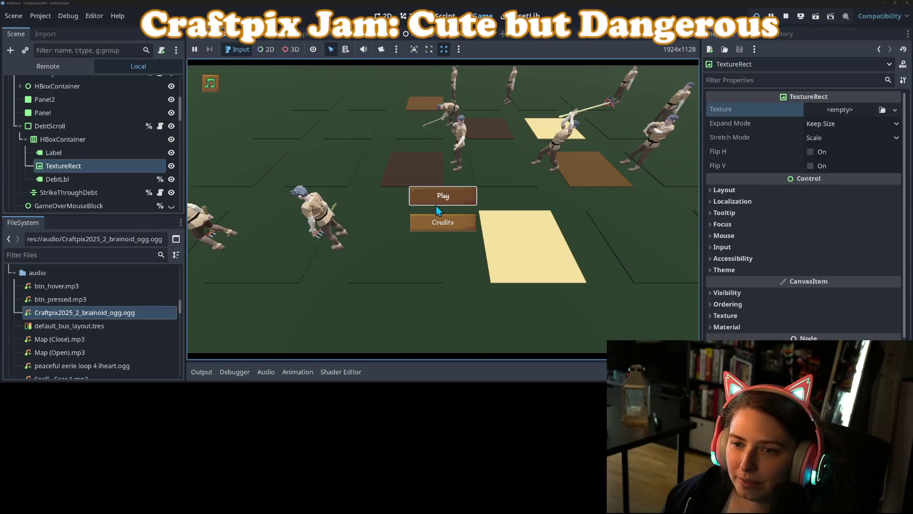
left_click(436, 205)
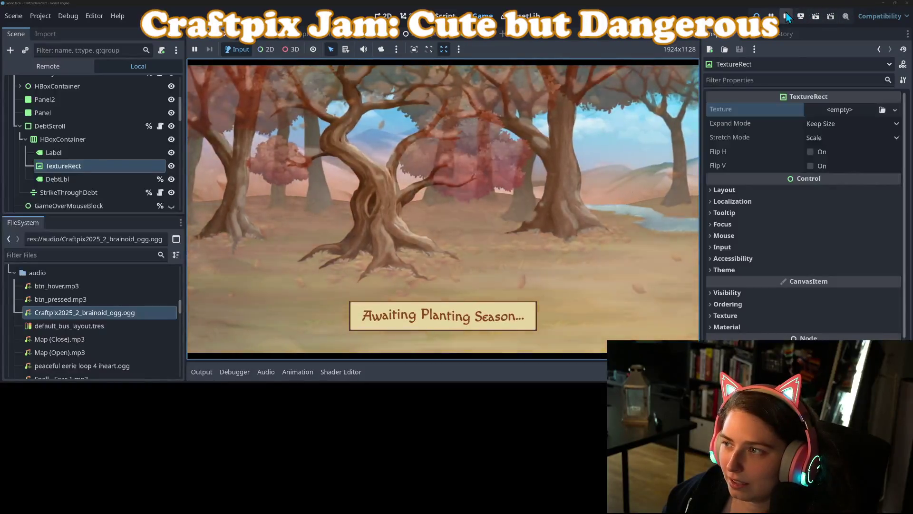
Stop the game, relaunch it, and start a new game to check the labels.
key("F8")
scroll(121, 166, "down", 5)
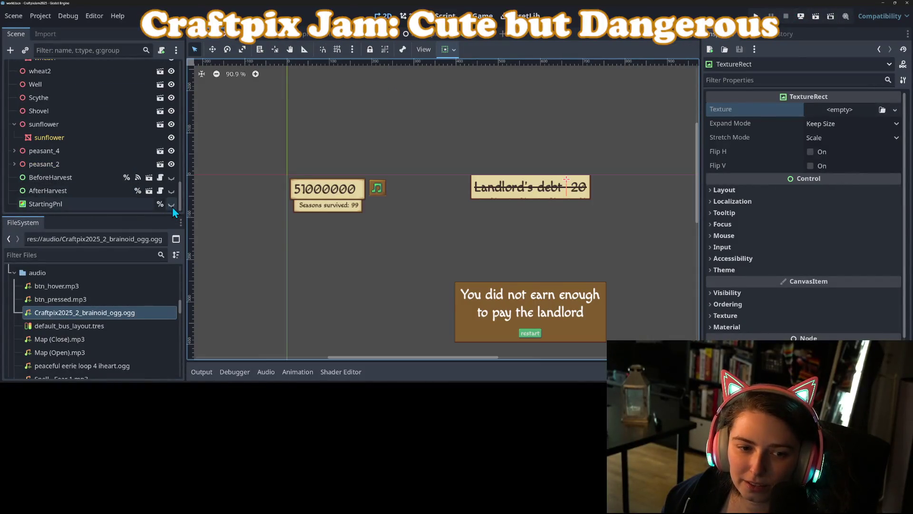
key("ctrl+s")
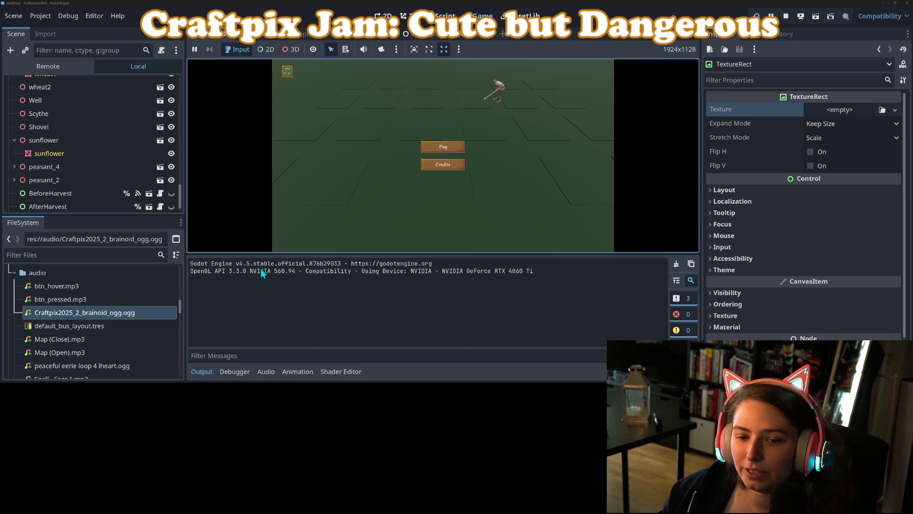
left_click(201, 371)
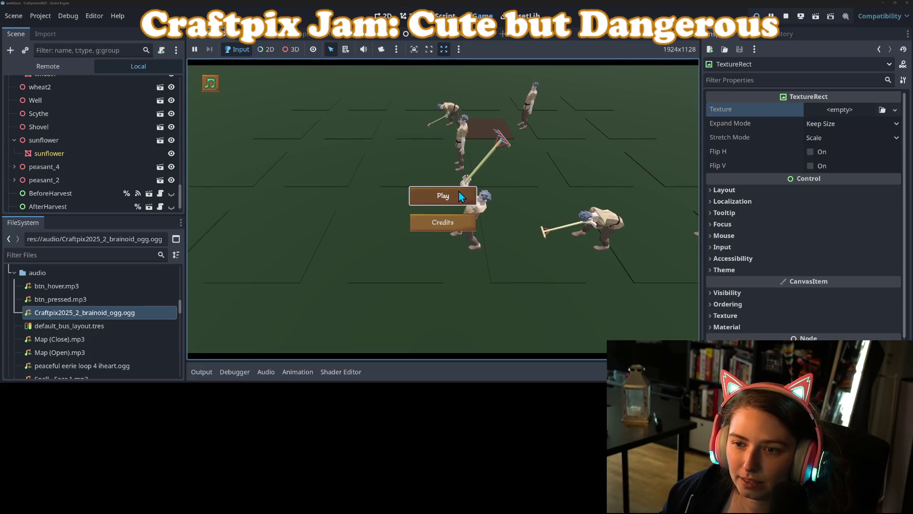
left_click(459, 196)
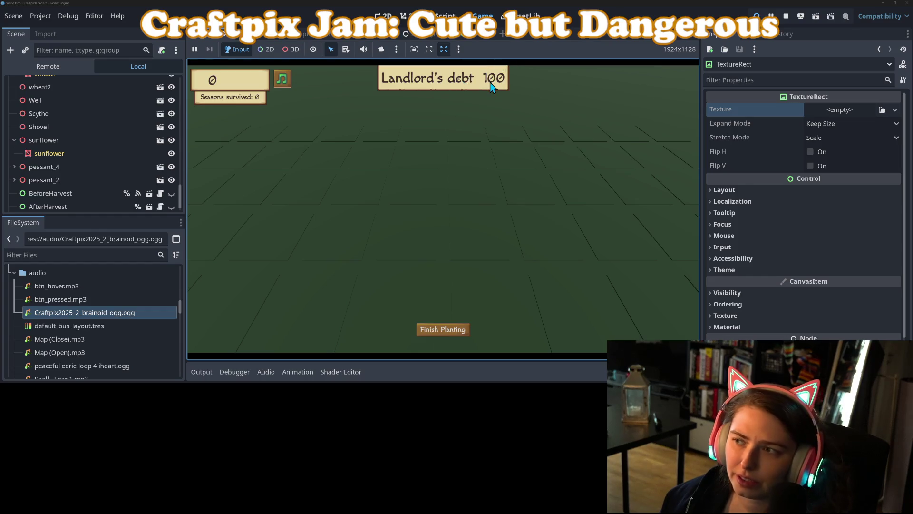
Stop the test run and bring up the game_logic.gd script.
left_click(785, 17)
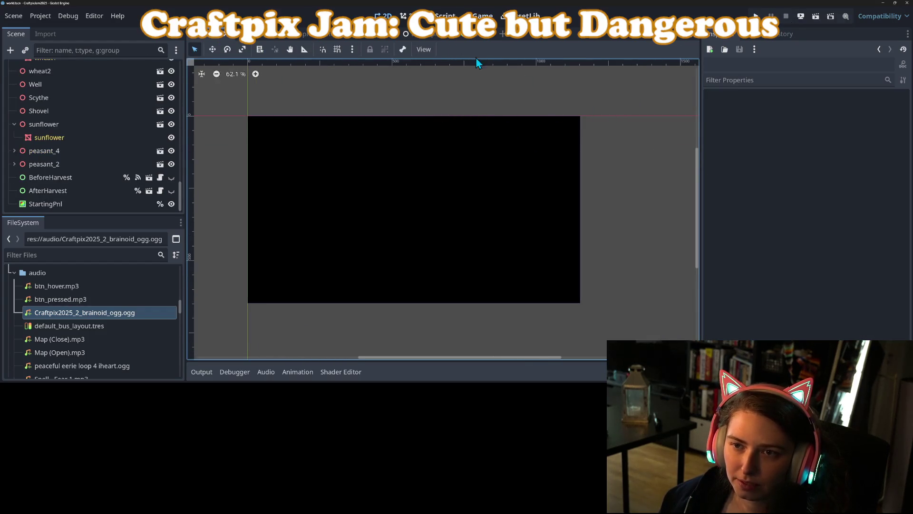
scroll(73, 107, "up", 4)
scroll(73, 112, "up", 5)
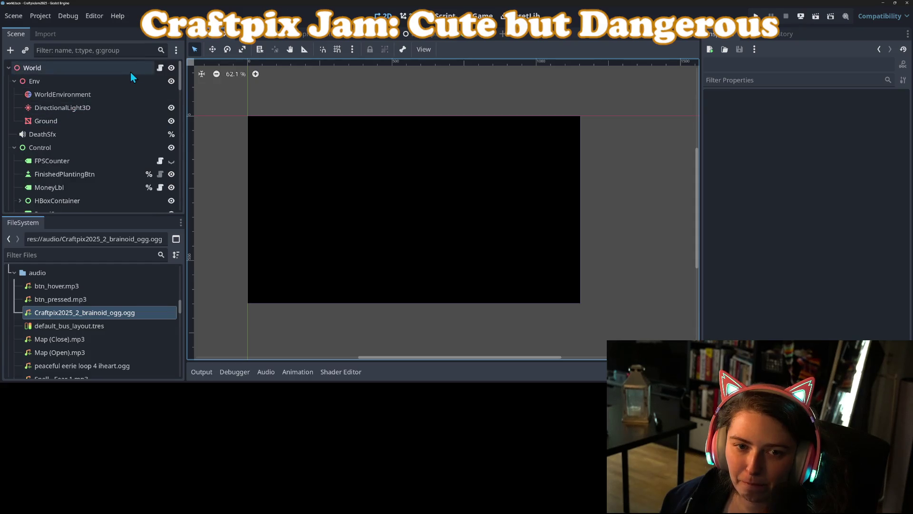
left_click(160, 68)
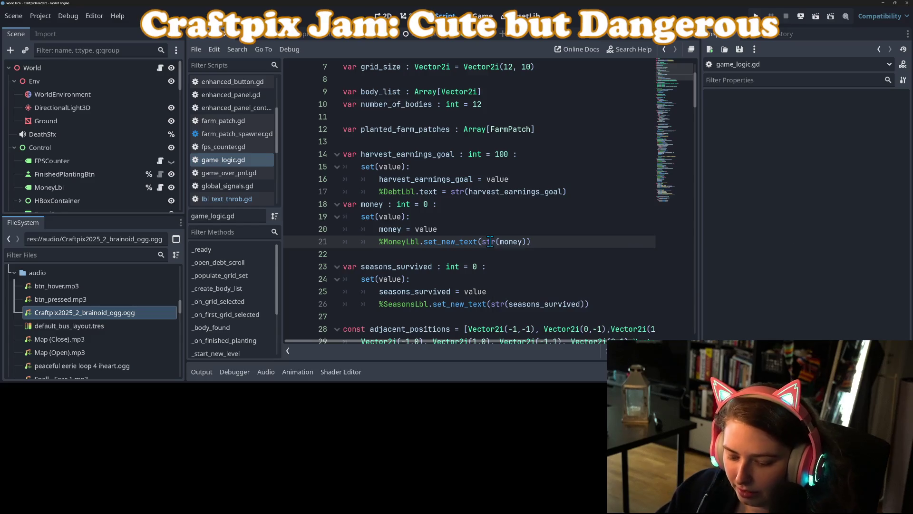
Prefix the money and debt label strings in game_logic.gd with 'L ' and save.
type("\"")
type("\" + ")
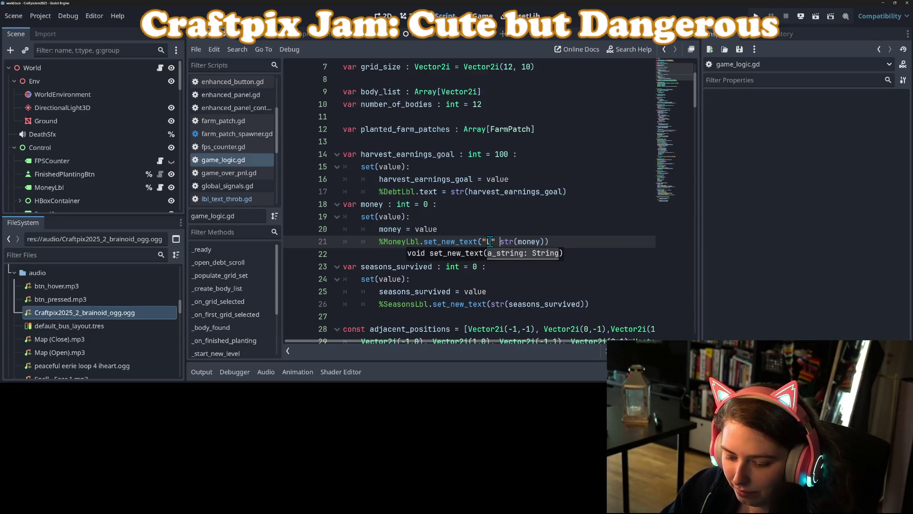
type("L")
key("Escape")
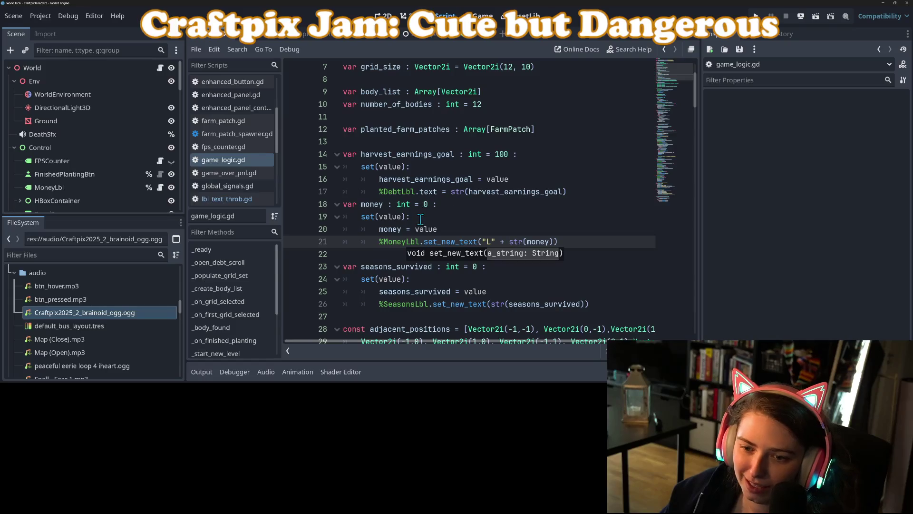
left_click(420, 217)
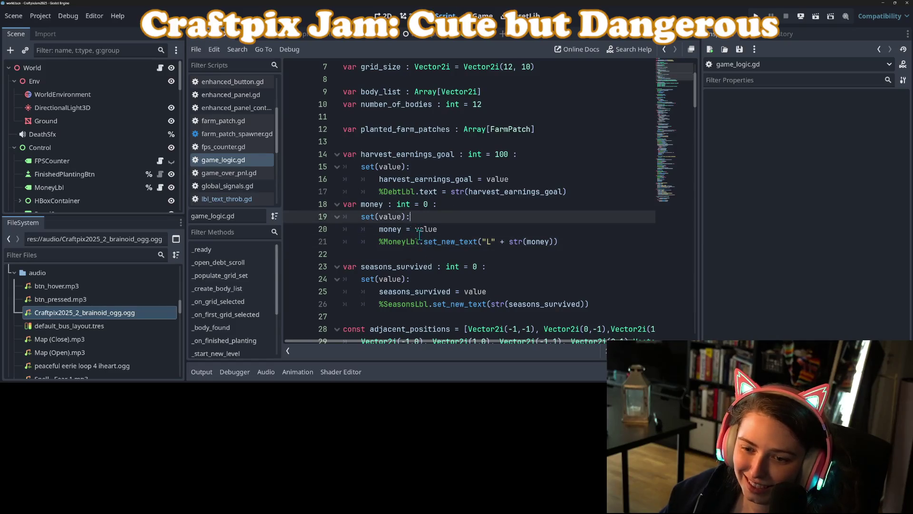
left_click(458, 179, "ctrl")
left_click(450, 193)
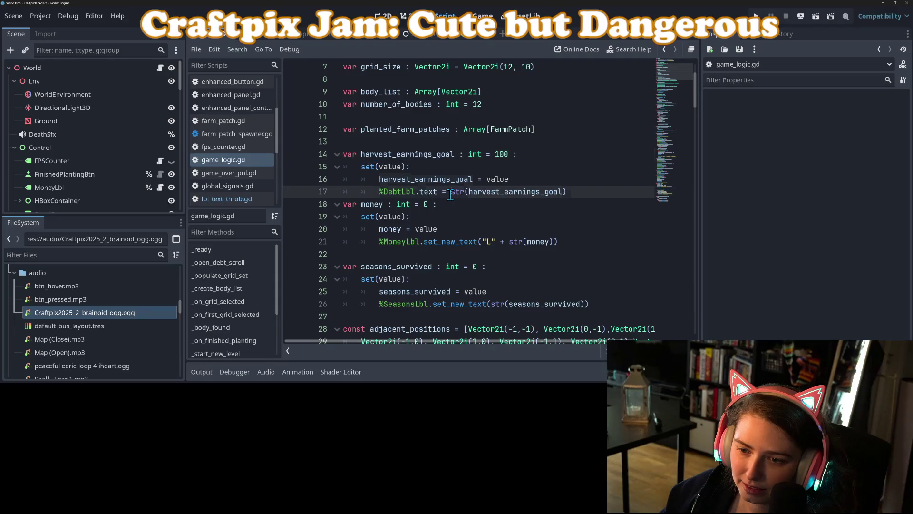
type("\"L")
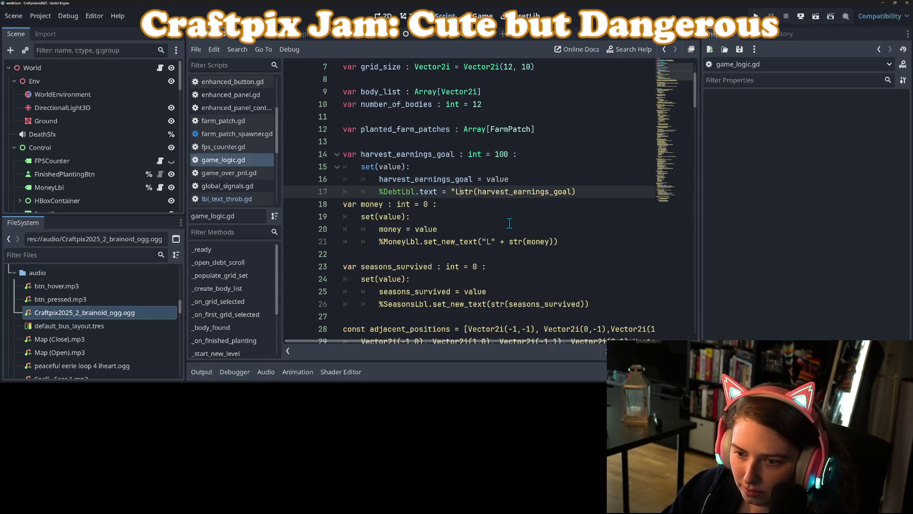
type("\"+")
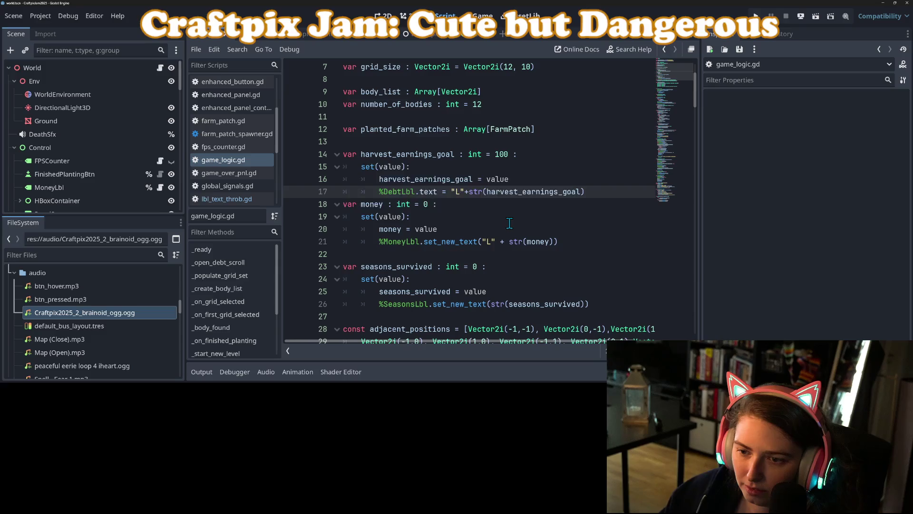
key("ctrl+s")
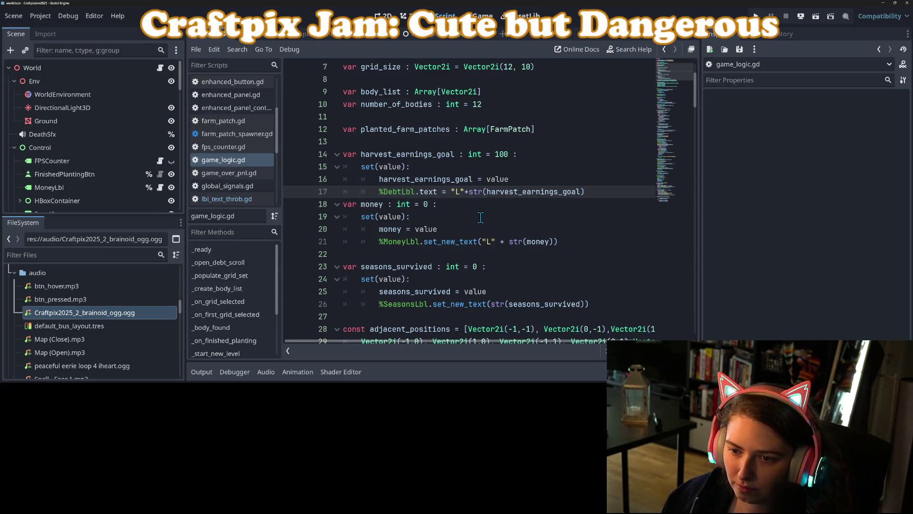
key("Down")
key("ctrl+s")
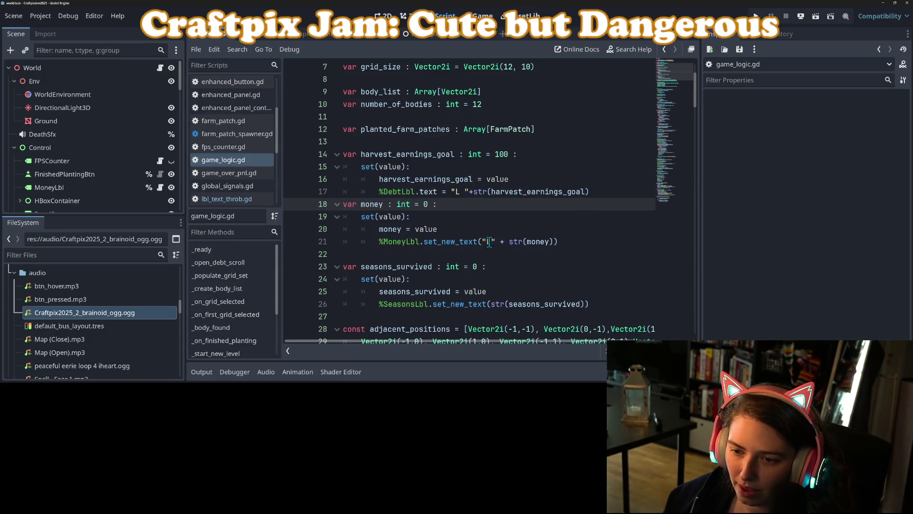
left_click(489, 242)
type("L")
key("ctrl+s")
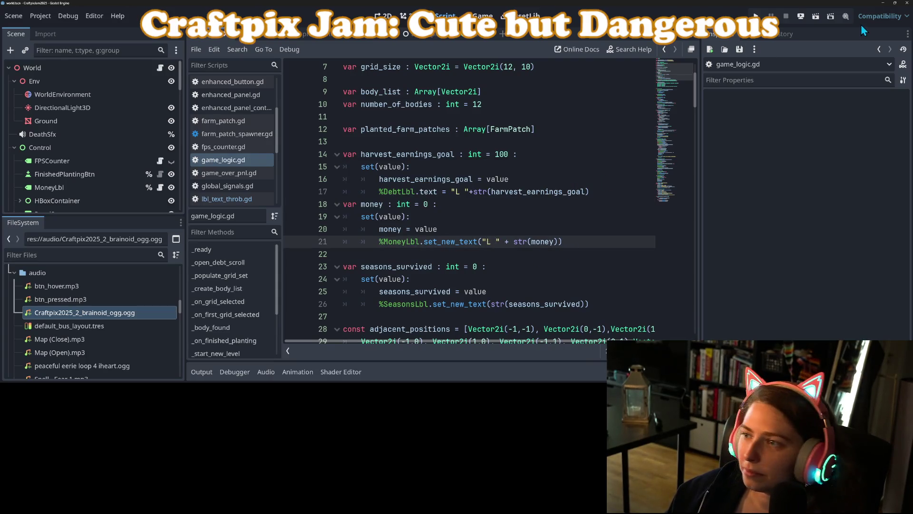
Test-run the game to see 'L 0' and 'Landlord's debt L 100', then stop it.
left_click(756, 16)
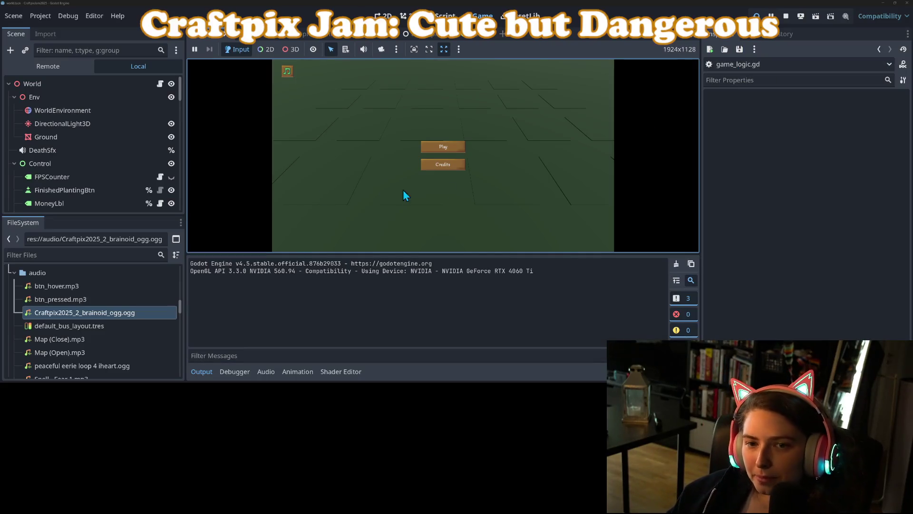
left_click(201, 372)
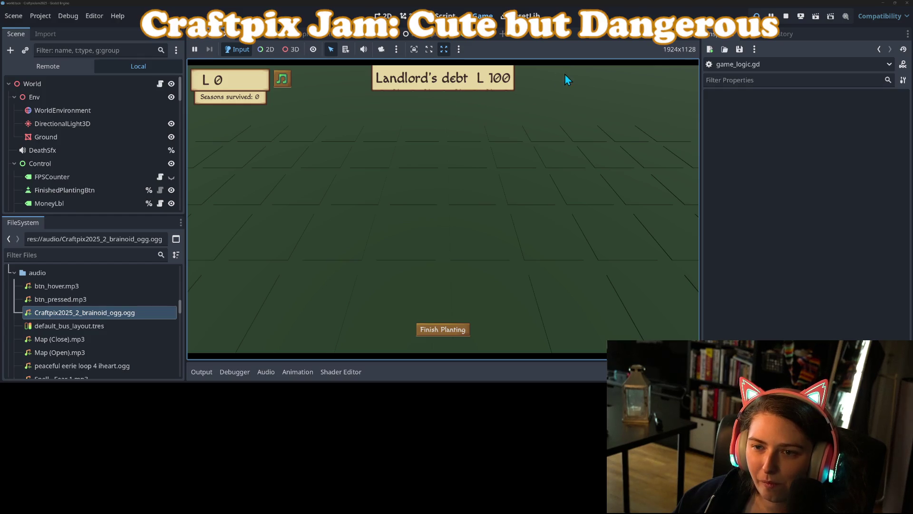
left_click(788, 16)
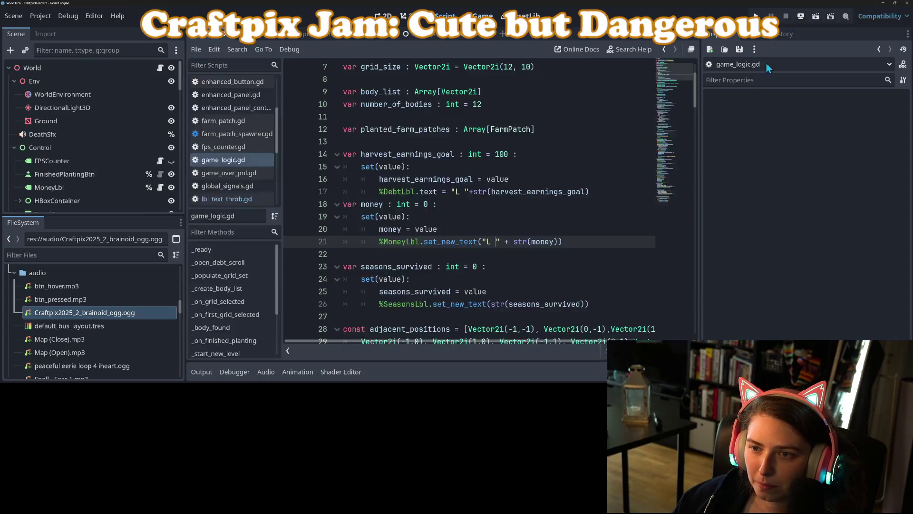
Search Google in a new Firefox tab for 'medival currency uni'.
key("alt+Tab")
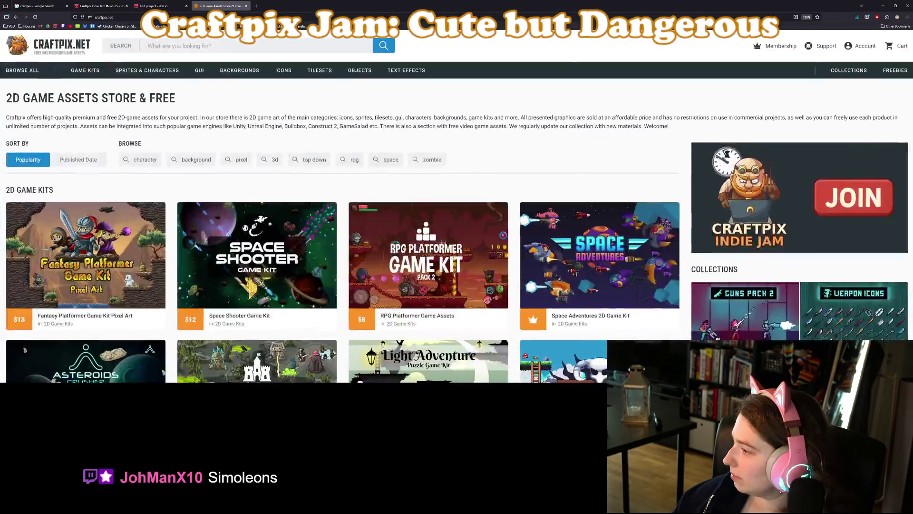
left_click(257, 6)
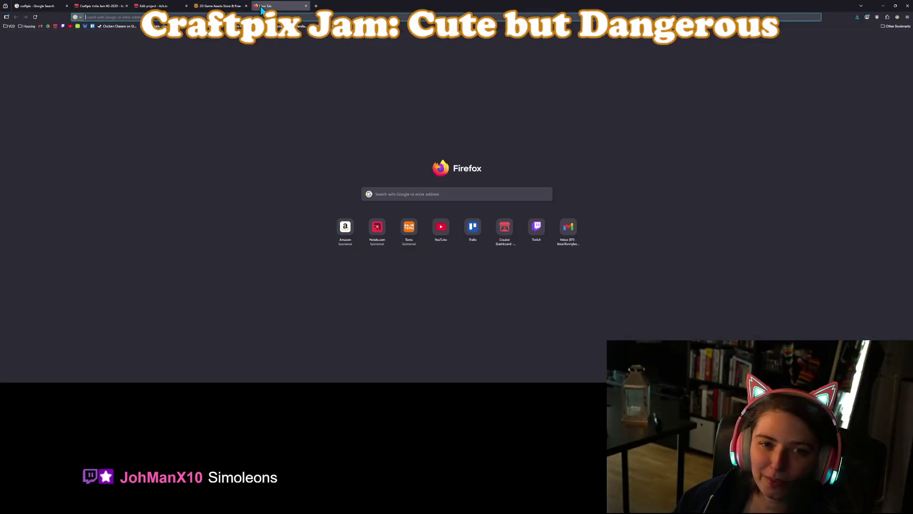
type("med")
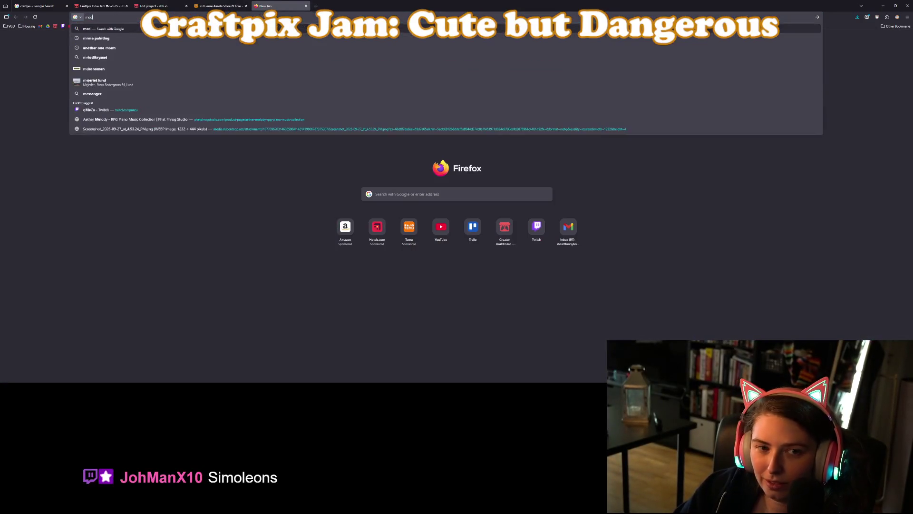
type("ival curre")
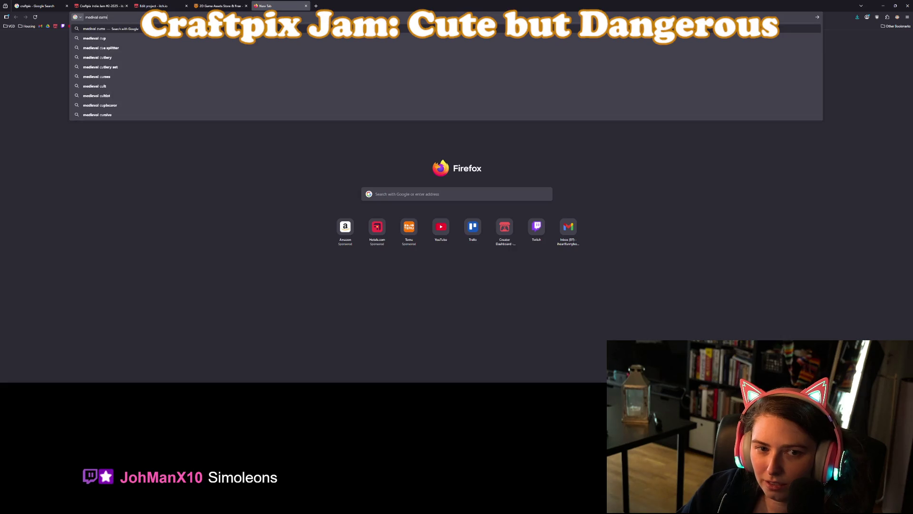
type("ncy unitys")
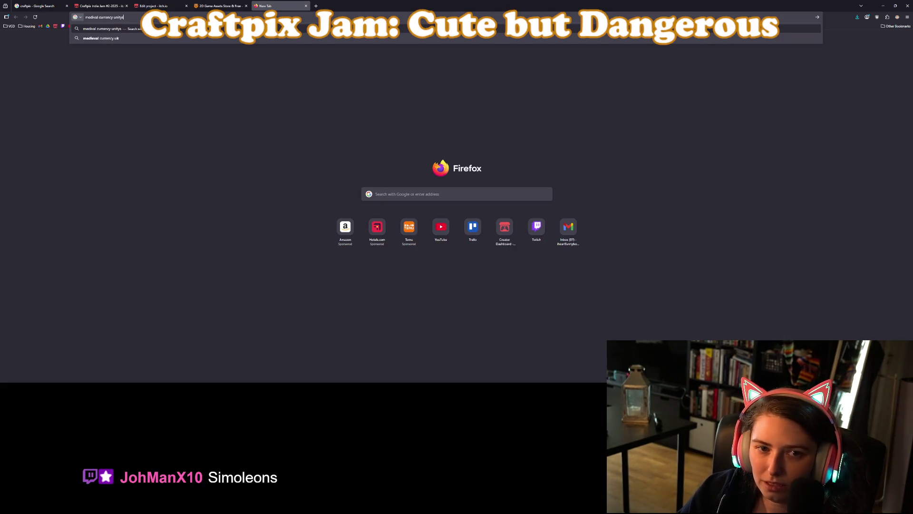
key("Return")
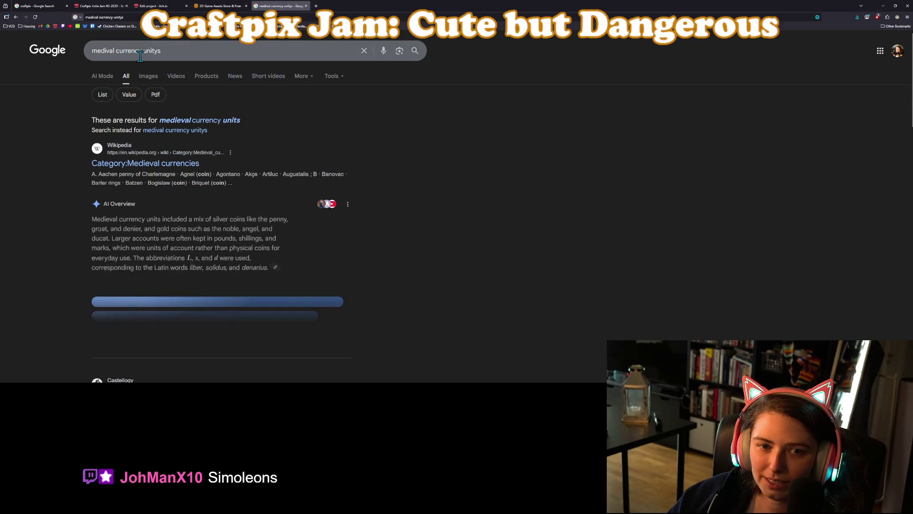
Correct the search to 'medieval currency units', review the coin results, then minimize Firefox.
left_click(156, 52)
key("BackSpace")
key("Return")
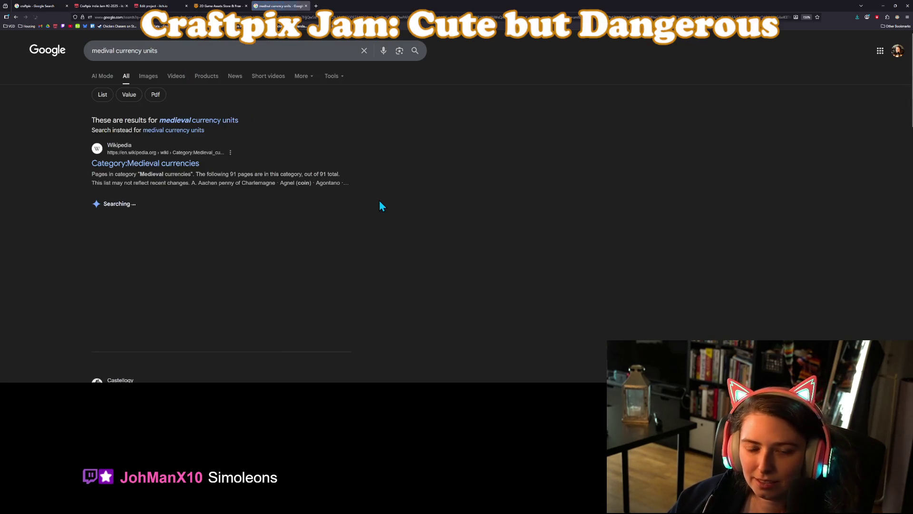
left_click(199, 120)
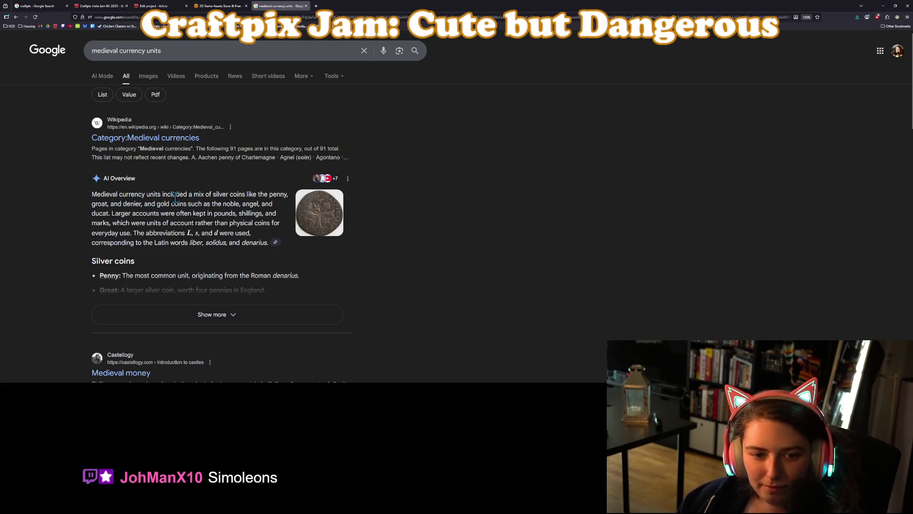
scroll(256, 234, "down", 3)
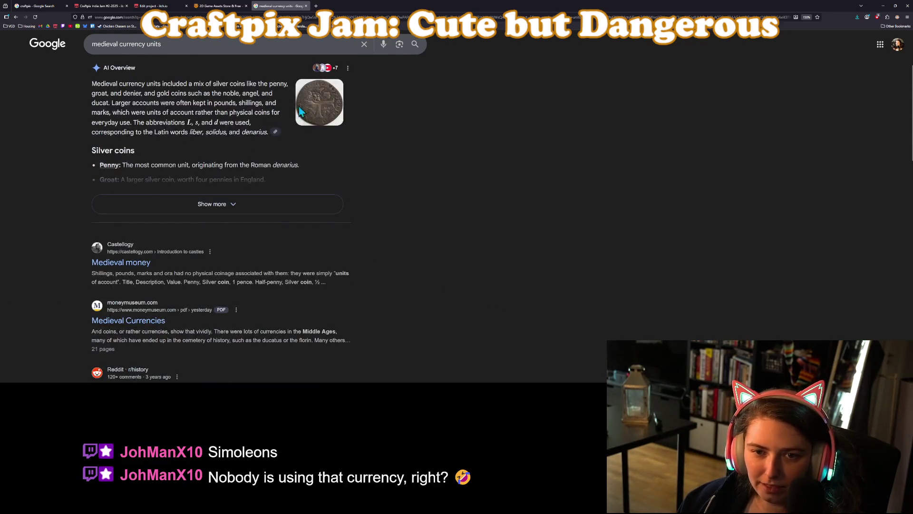
scroll(418, 270, "down", 2)
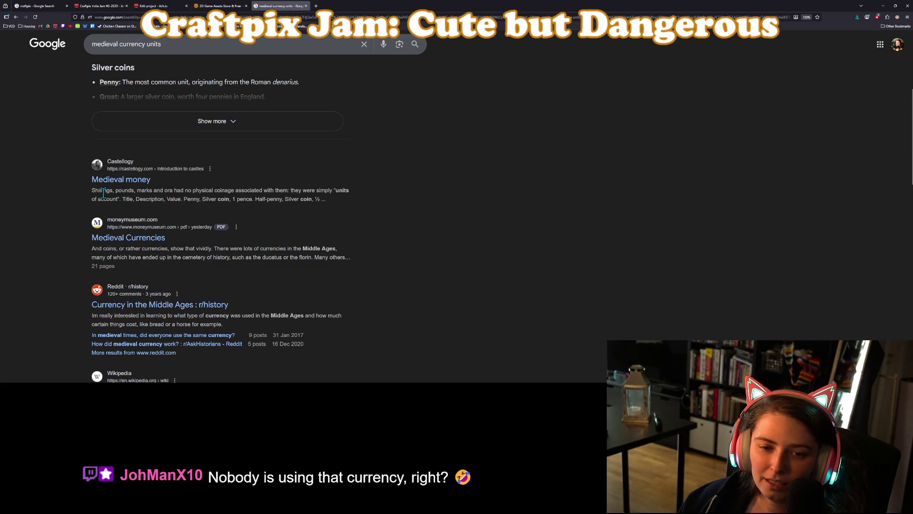
left_click(883, 6)
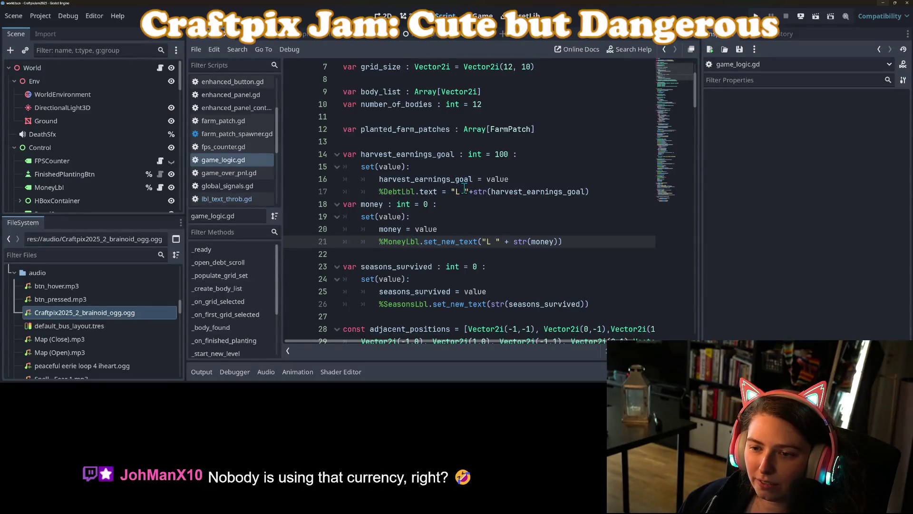
Replace the debt label's 'L ' prefix on line 17 with a "sh" suffix.
left_click_drag(472, 191, 450, 192)
key("BackSpace")
type("+")
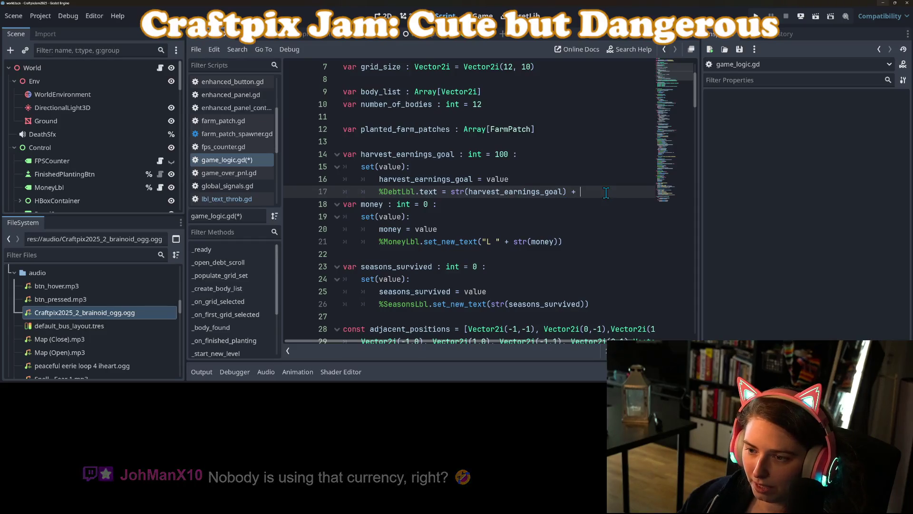
type("+ sh")
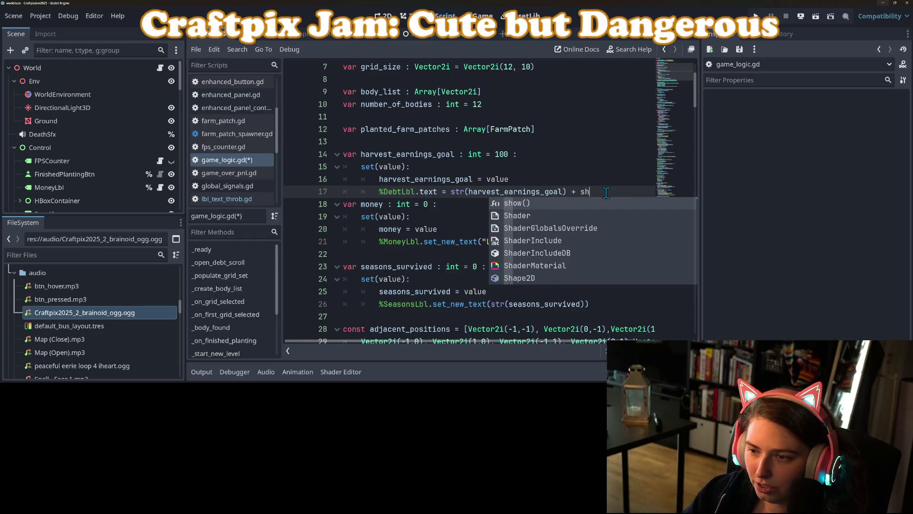
key("BackSpace")
key("BackSpace")
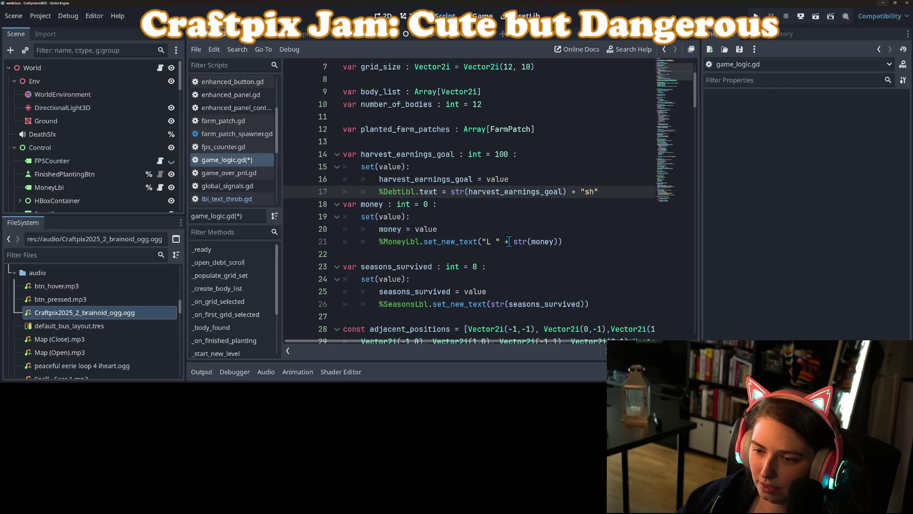
Make the same "sh" change to the money label on line 21, save, and run the project.
left_click_drag(513, 242, 481, 243)
key("BackSpace")
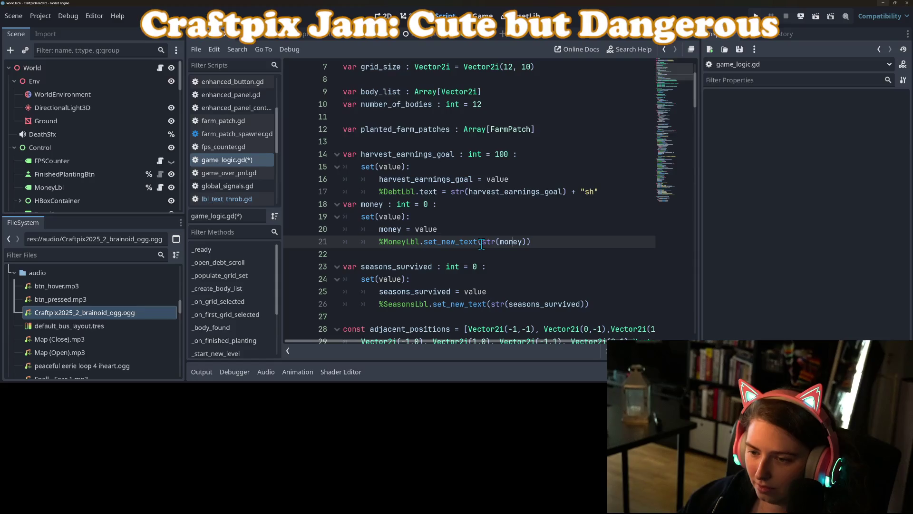
type("+ \"sh")
key("ctrl+s")
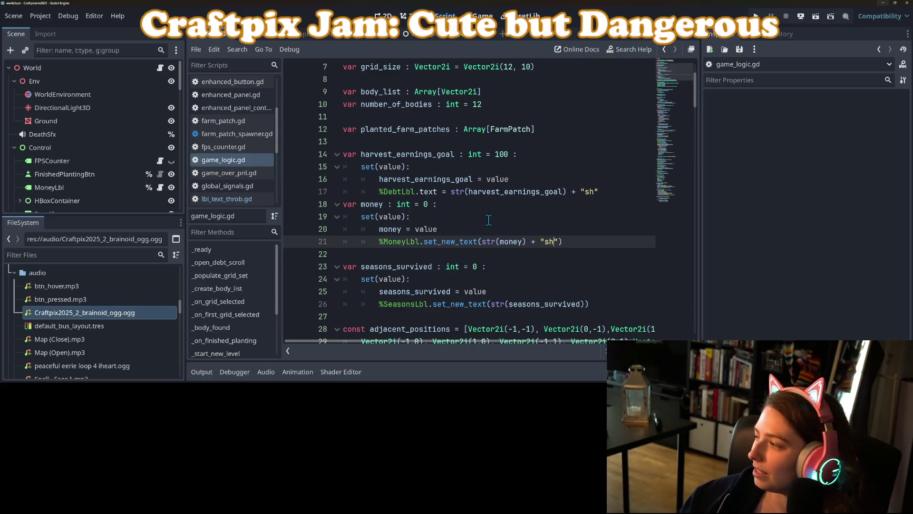
left_click(756, 16)
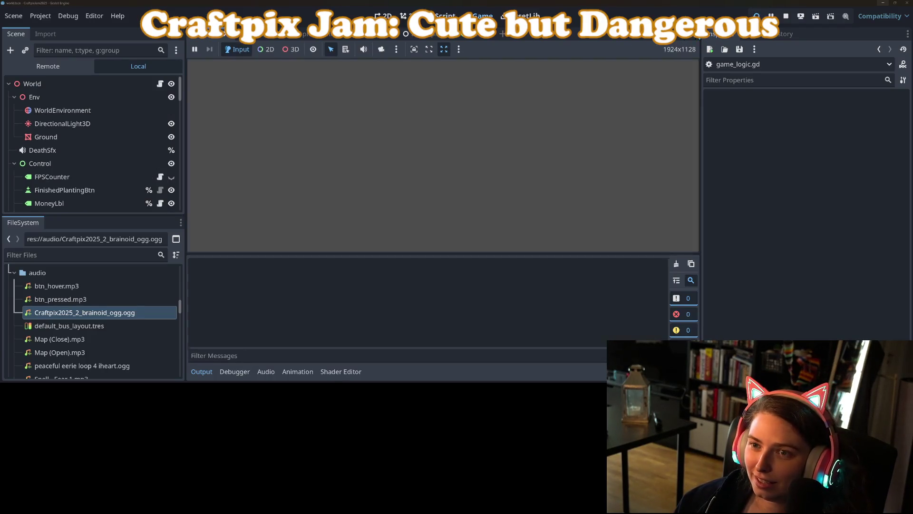
Play a round to check '0sh' and 'Landlord's debt 100sh', then stop the game.
left_click(202, 371)
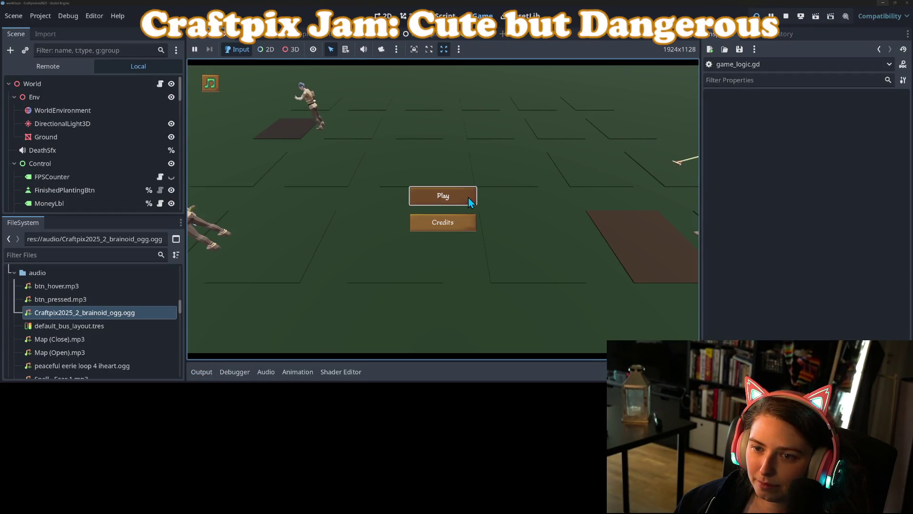
left_click(469, 200)
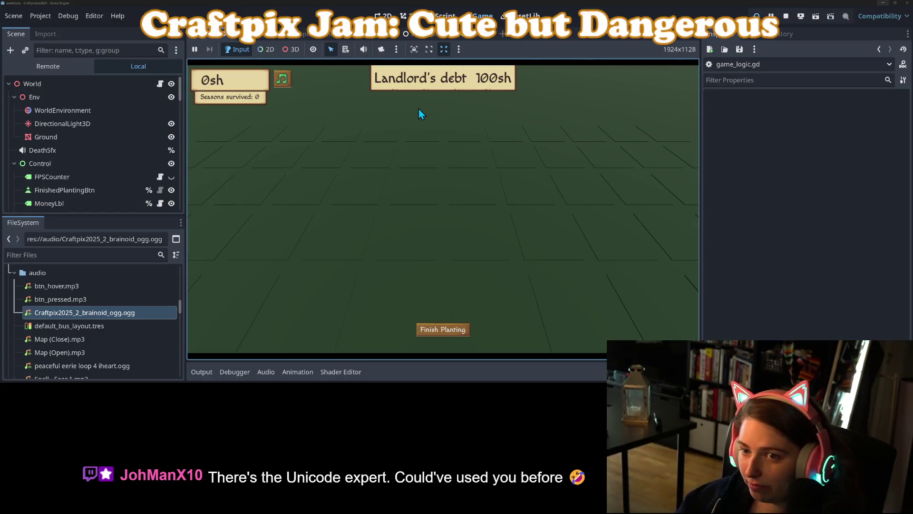
left_click(786, 16)
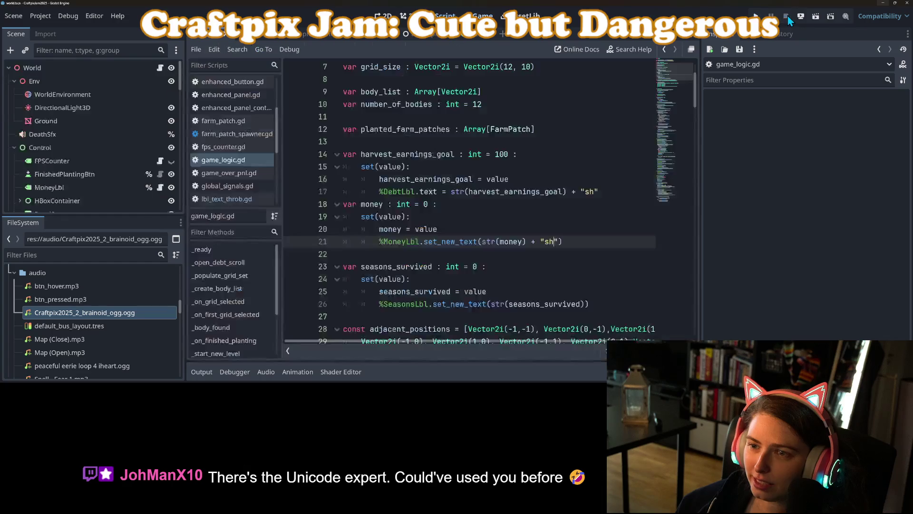
Change both "sh" suffixes to "p" with a multi-selection and save.
double_click(548, 241)
key("ctrl+d")
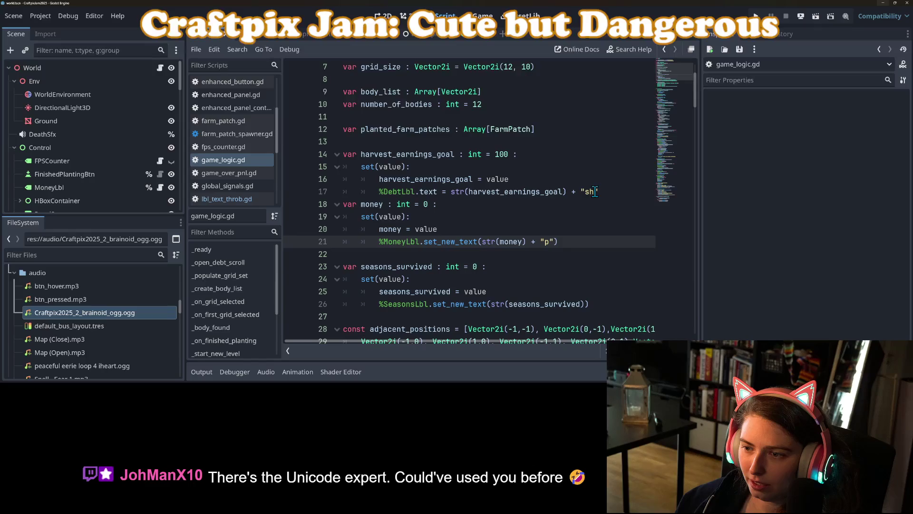
type("p")
key("ctrl+s")
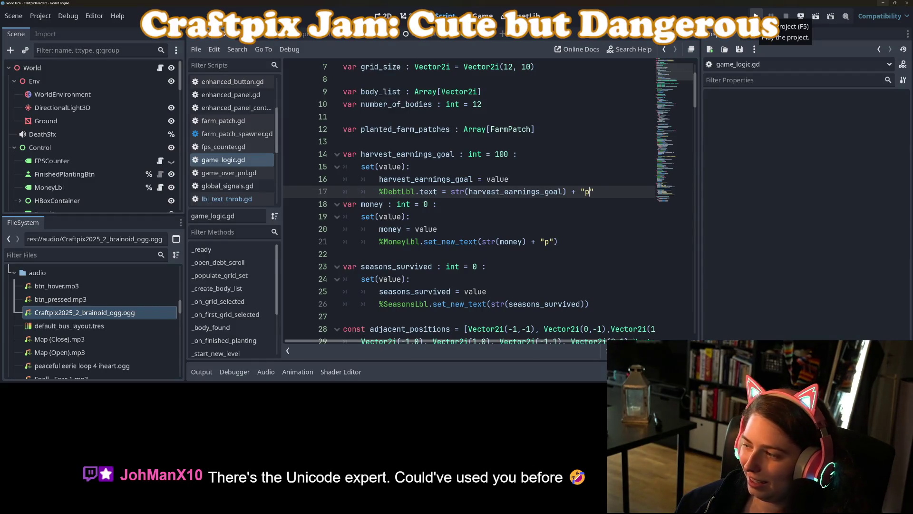
Run the game to confirm '0p' and 'Landlord's debt 100p', then return to the script.
left_click(756, 16)
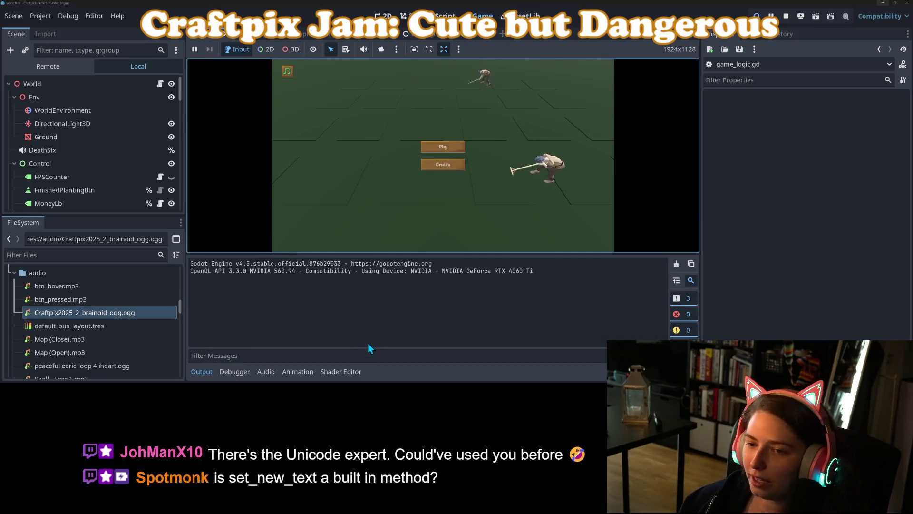
left_click(203, 373)
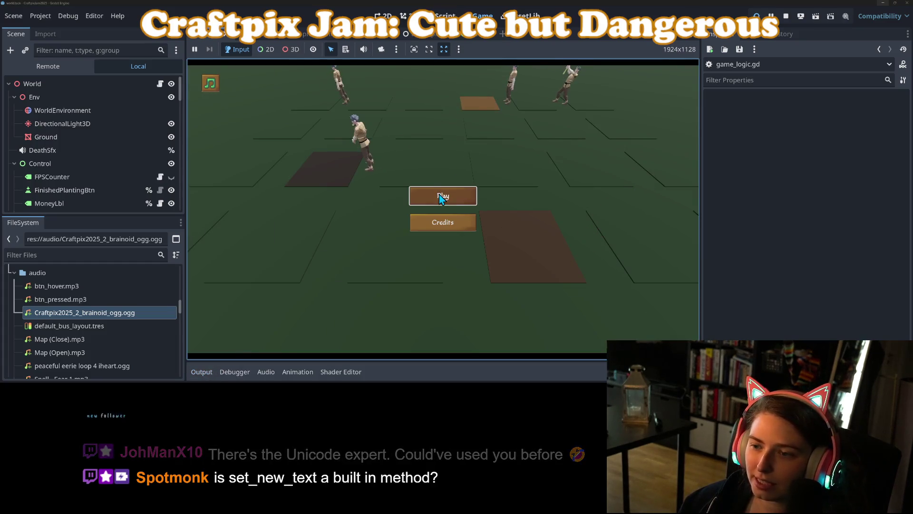
key("Return")
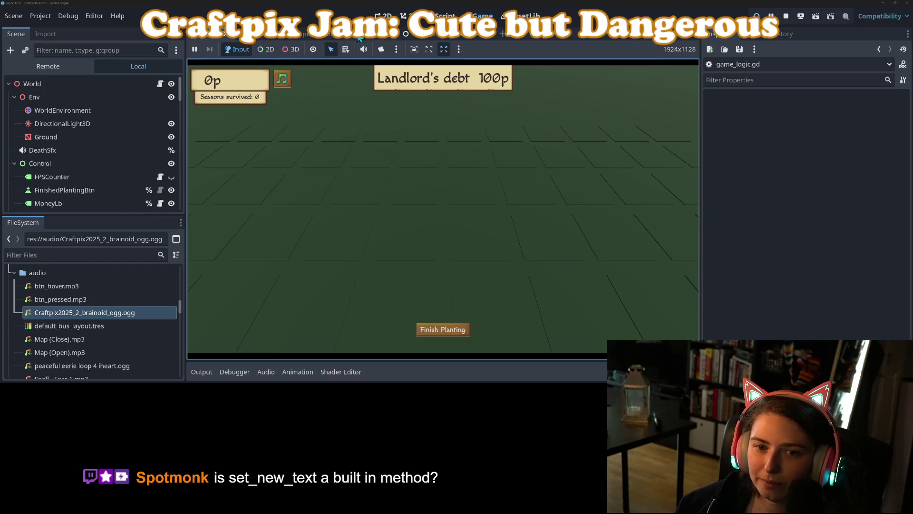
left_click(445, 15)
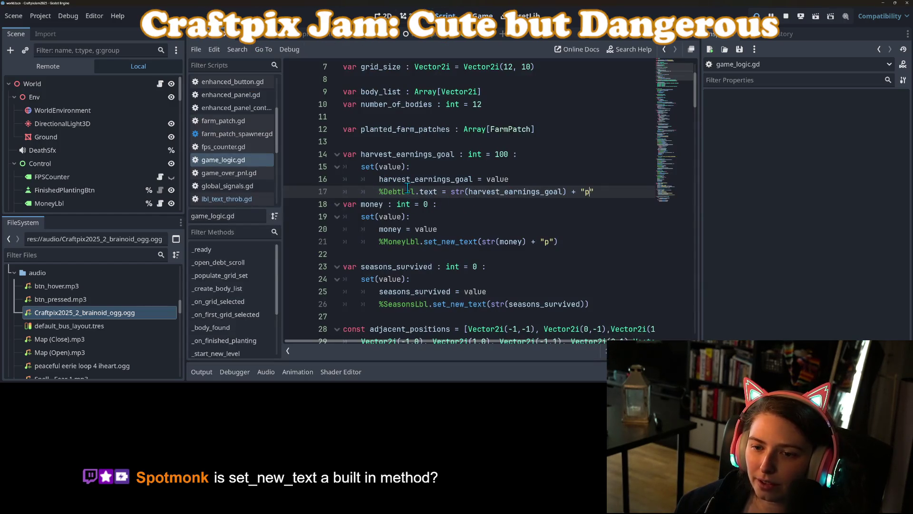
Jump from set_new_text on line 21 to its definition in lbl_text_throb.gd, and stop the game.
double_click(435, 192)
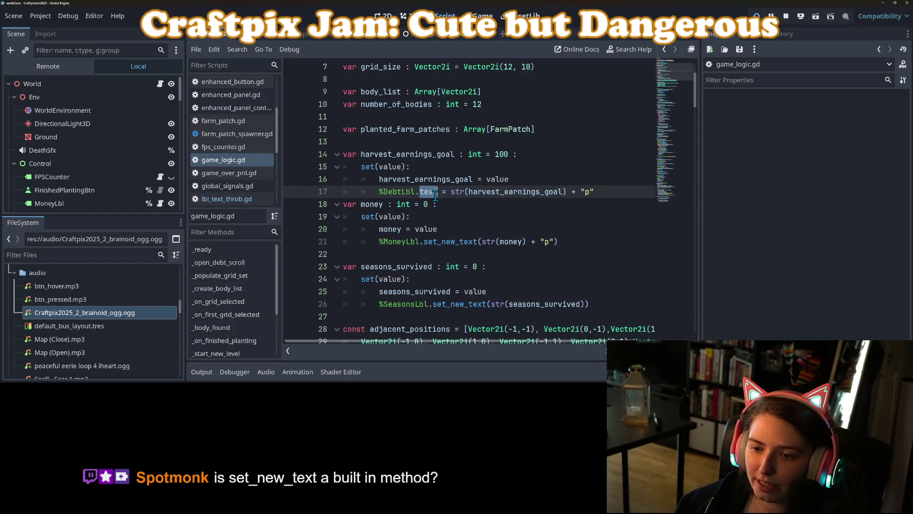
left_click(461, 246)
left_click(461, 246, "ctrl")
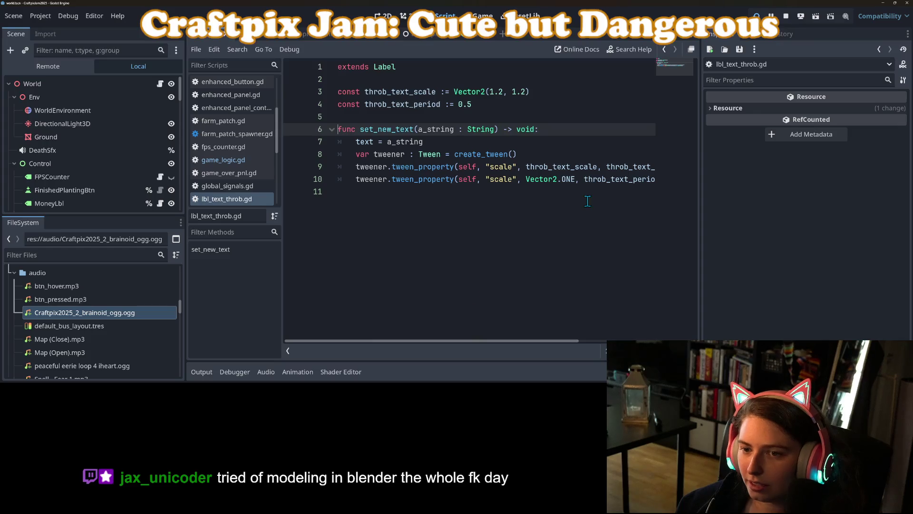
left_click(787, 17)
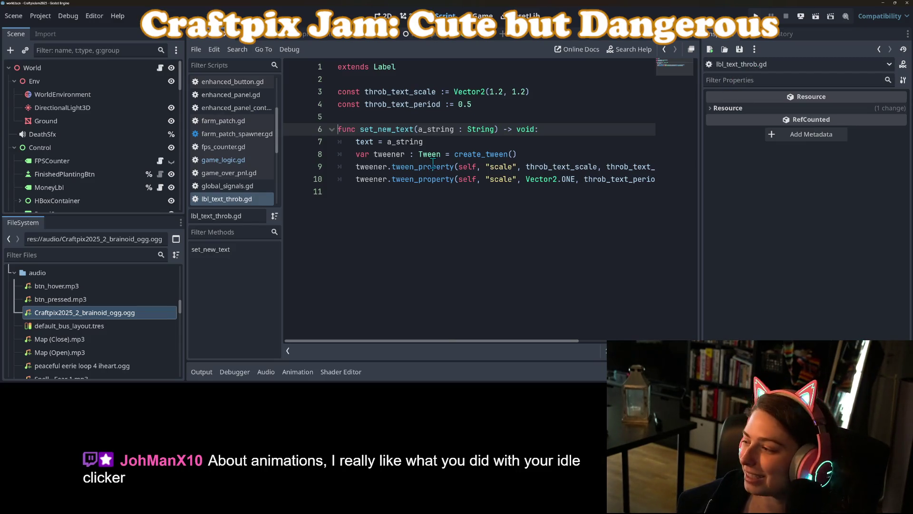
Look over the set_new_text scale tween, then bring up the Project menu.
left_click(583, 123)
left_click(582, 126)
left_click(47, 19)
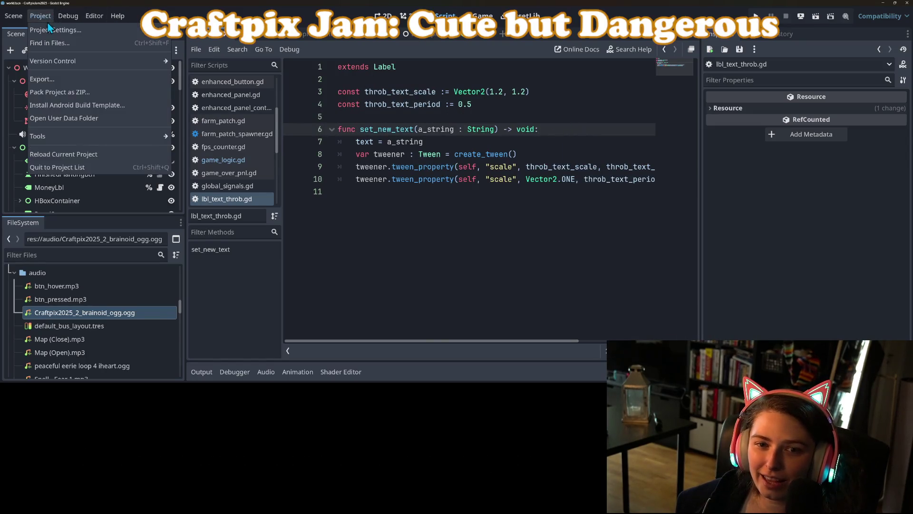
In GitHub Desktop, review the diffs for game_logic.gd, world.tscn and the audio bus layout.
mouse_move(47, 61)
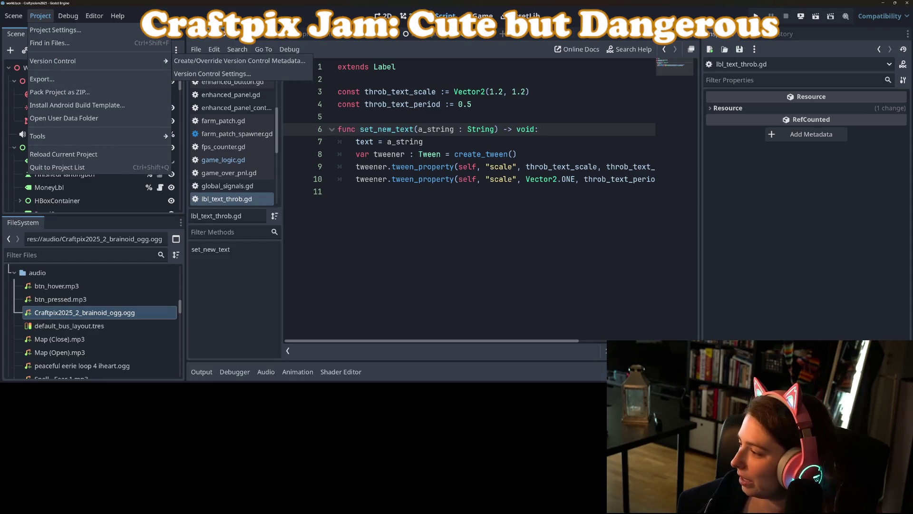
key("Escape")
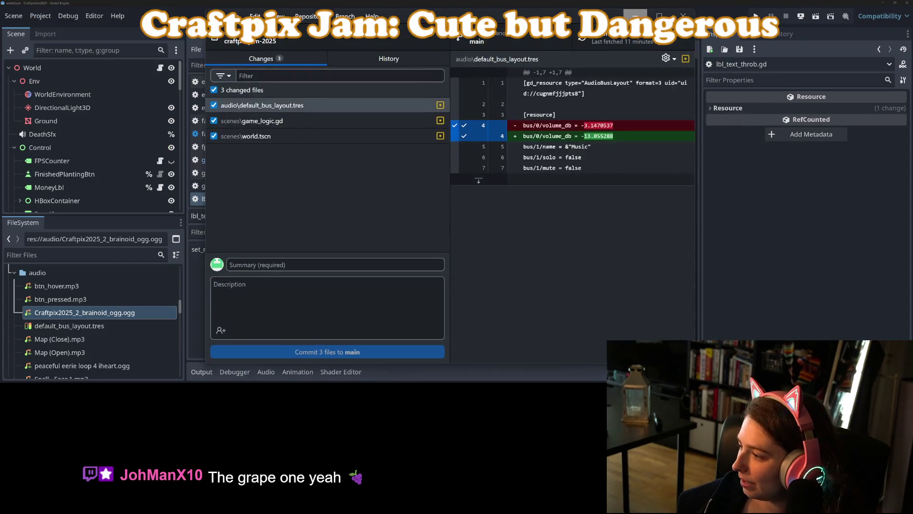
left_click(318, 120)
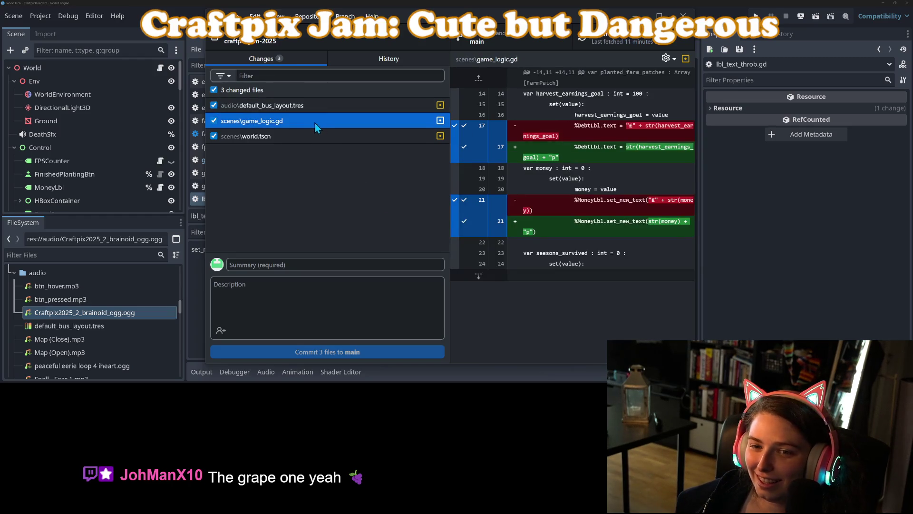
left_click(308, 138)
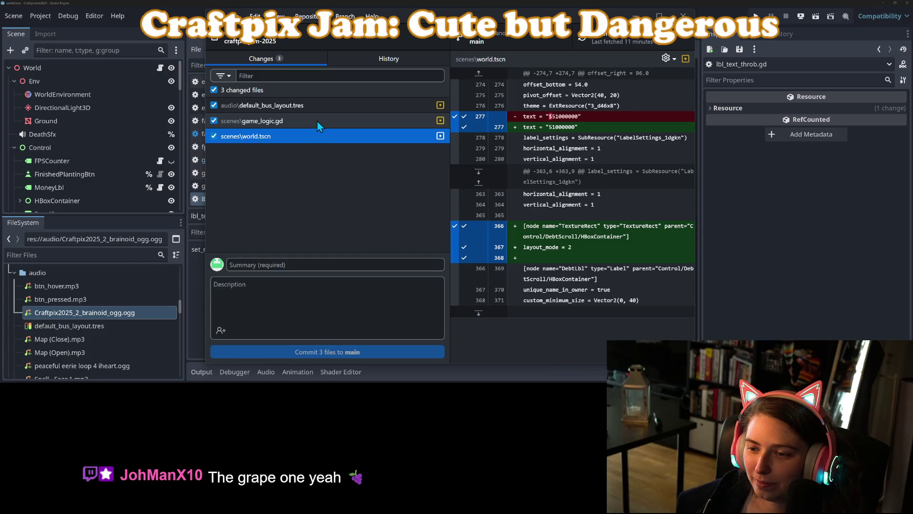
left_click(316, 120)
left_click(315, 101)
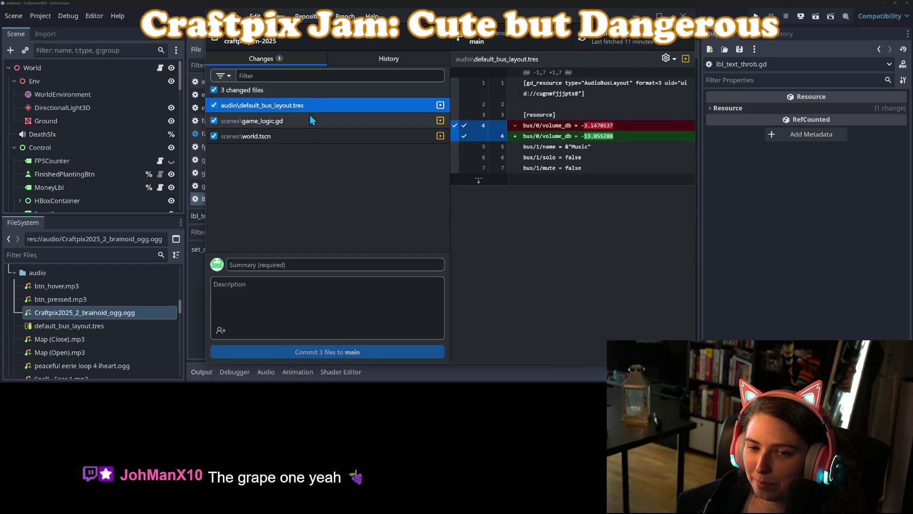
left_click(310, 118)
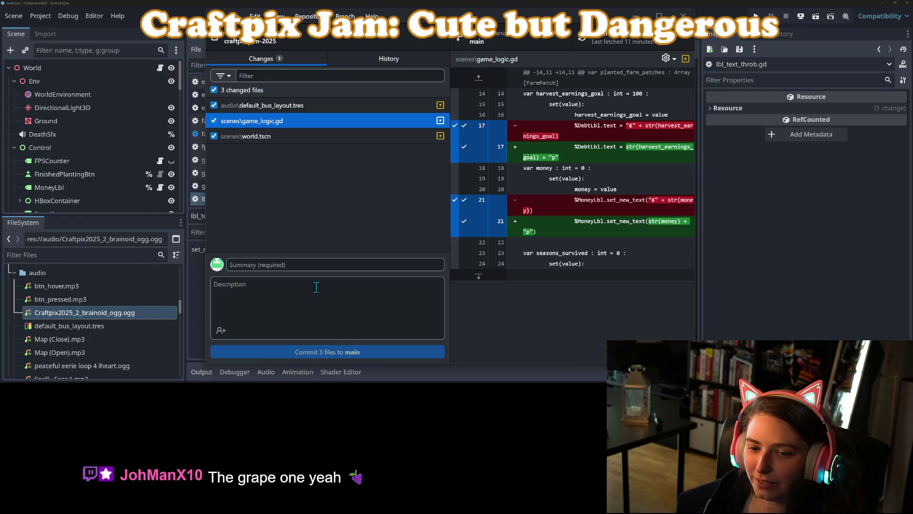
Commit the three files to main as 'changes currency symbol to within ascii range'.
left_click(339, 268)
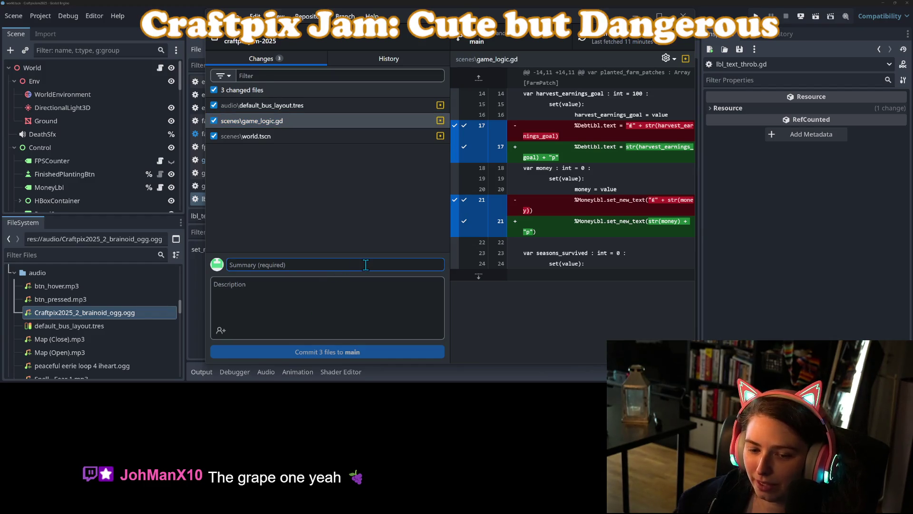
type("changes currency symbol to within ascii range")
left_click(397, 352)
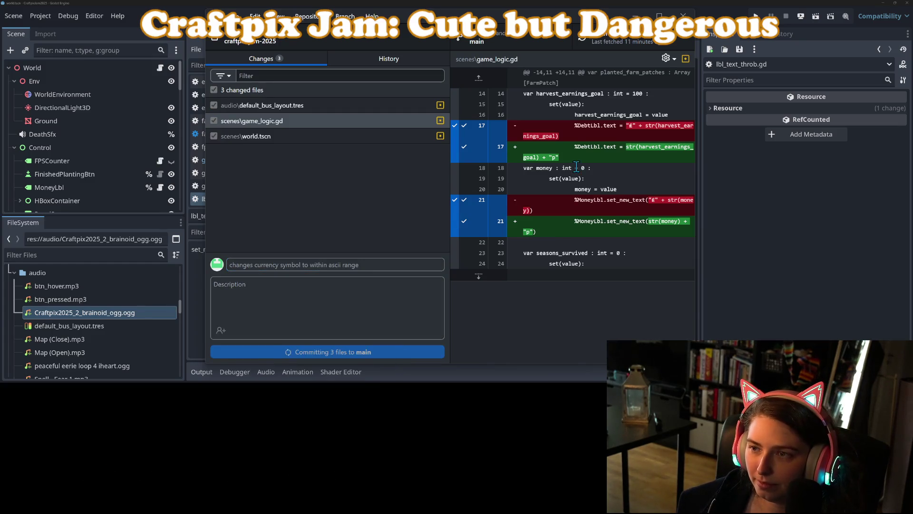
left_click(792, 223)
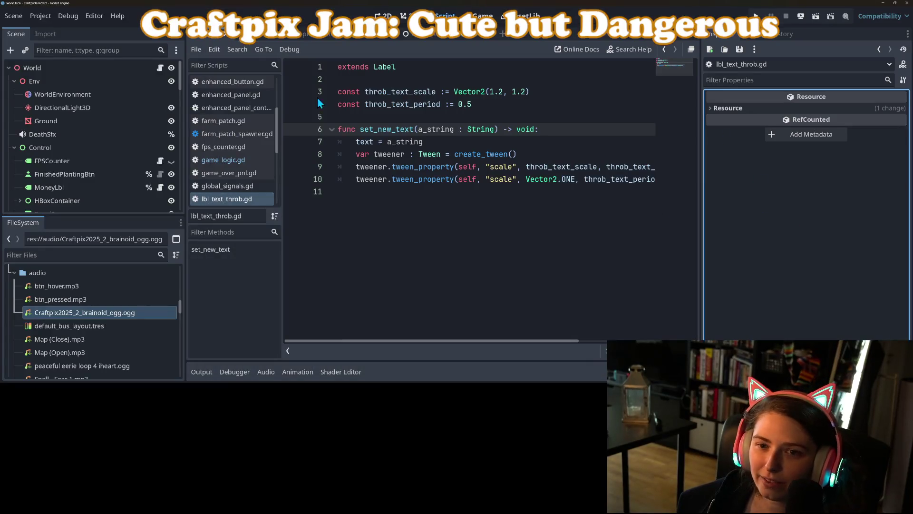
Export the Web (Runnable) preset over build/web/index.html, overwriting the old build, and close the Export dialog.
left_click(41, 15)
left_click(38, 76)
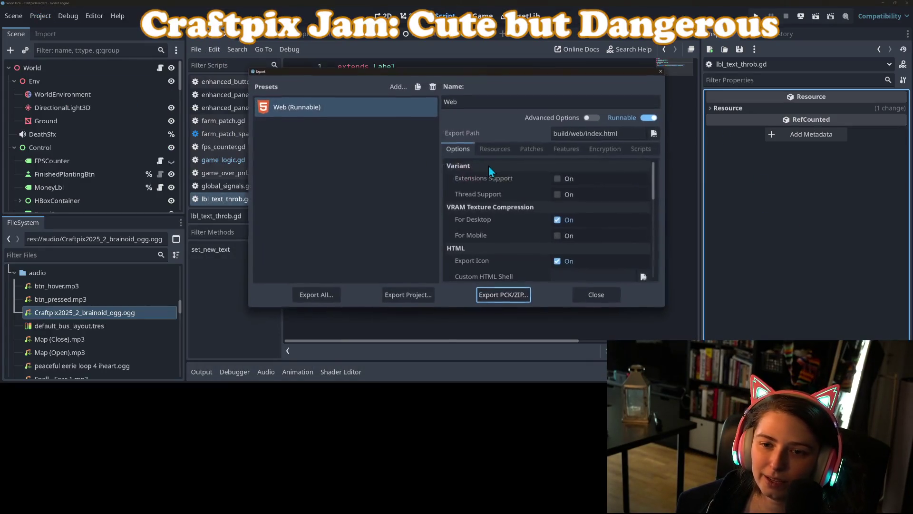
left_click(408, 296)
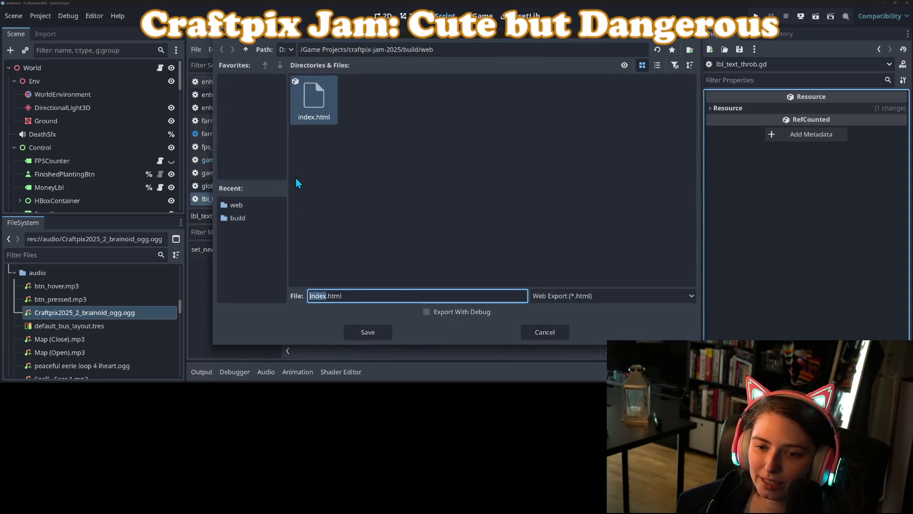
left_click(366, 333)
left_click(419, 208)
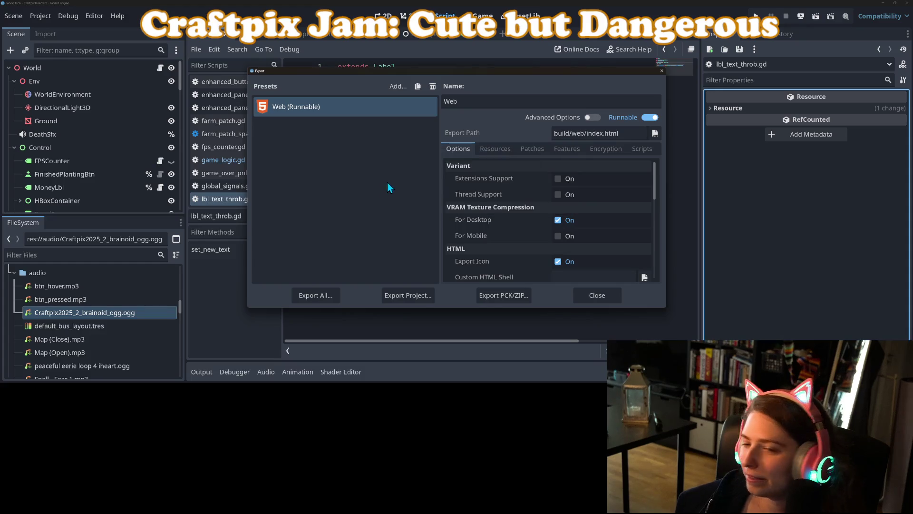
left_click(661, 71)
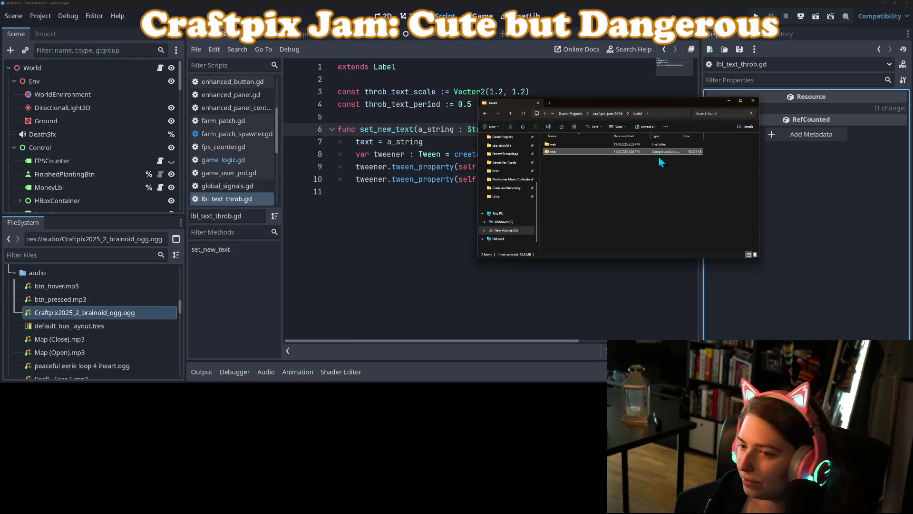
Compress the web build folder into web.zip, then bring up the itch.io project edit page.
left_click(563, 145)
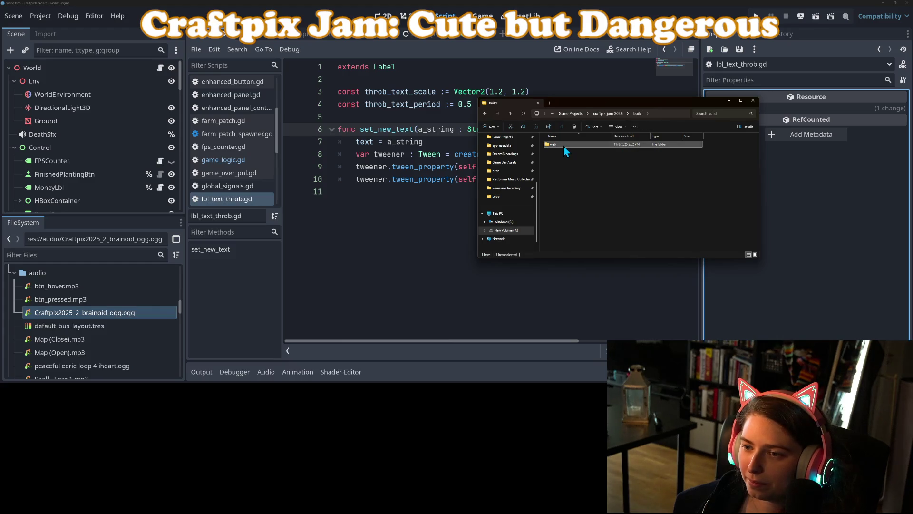
right_click(564, 144)
mouse_move(612, 207)
left_click(651, 209)
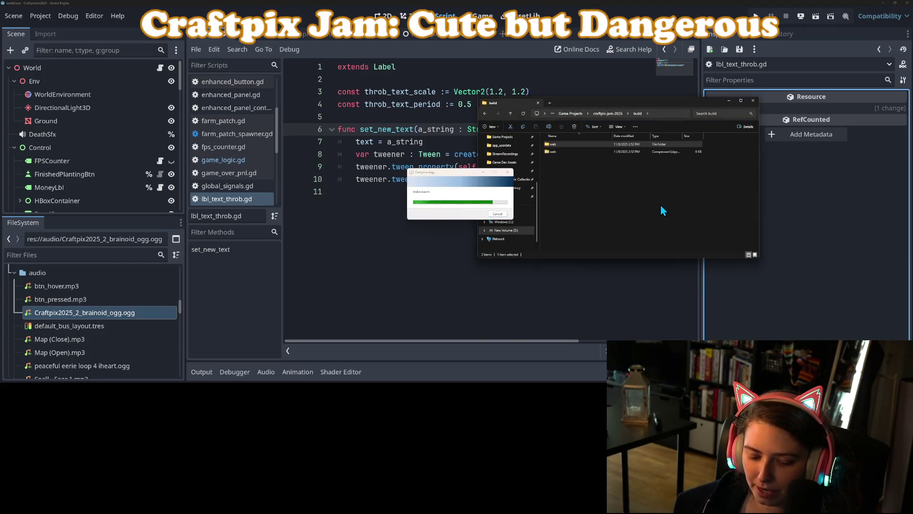
left_click(602, 193)
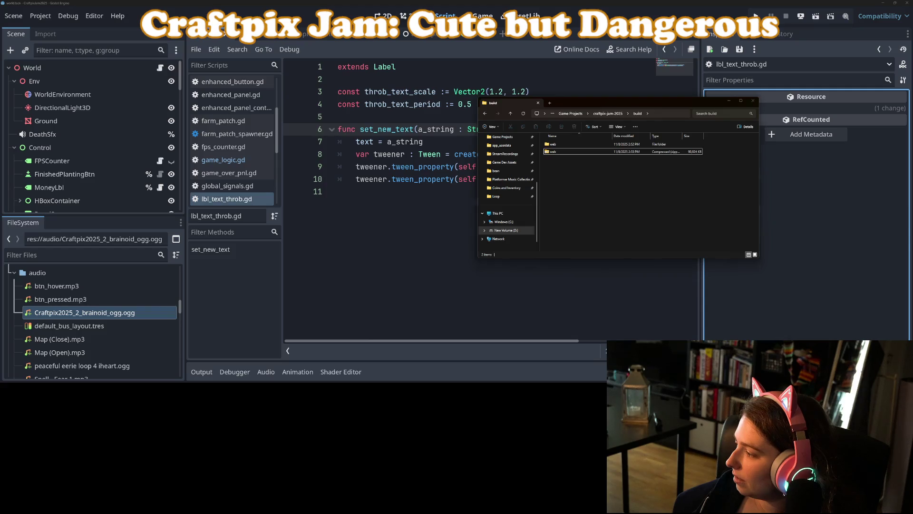
key("alt+Tab")
left_click(141, 7)
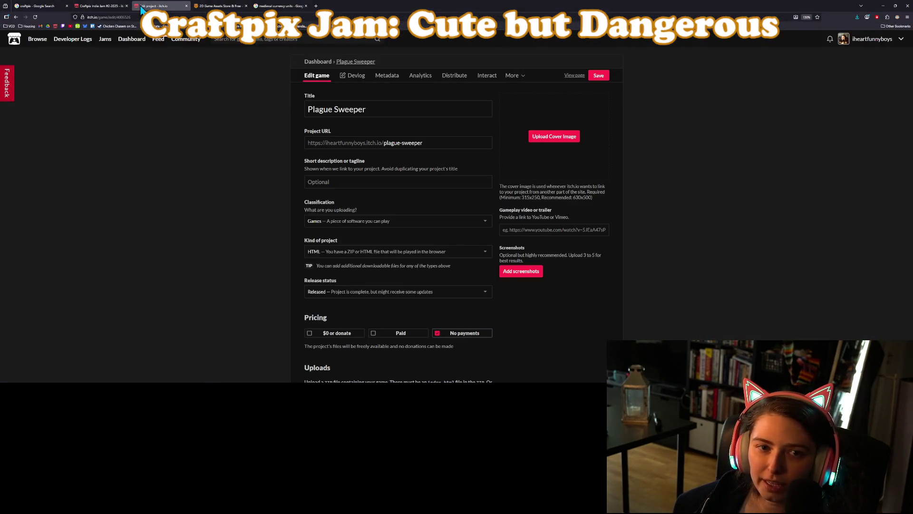
Upload web.zip to Plague Sweeper, mark it as played in the browser, and save.
scroll(283, 307, "down", 3)
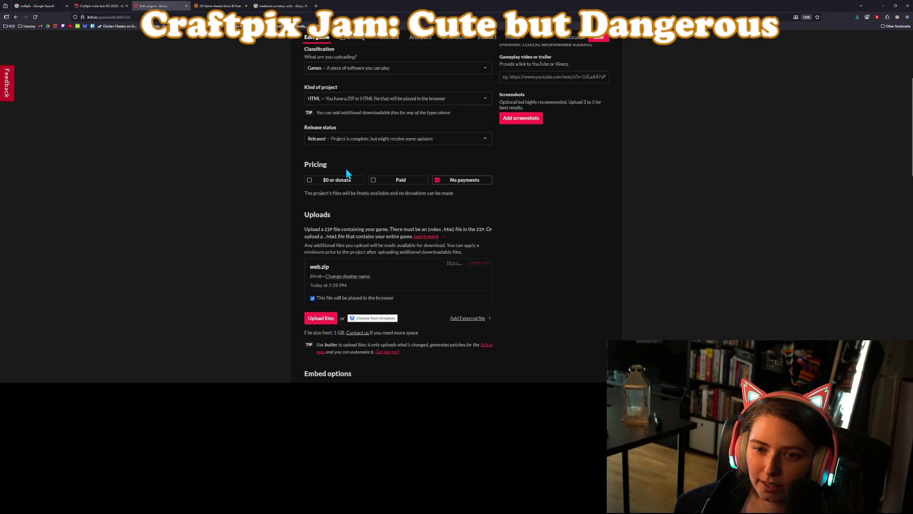
left_click(85, 49)
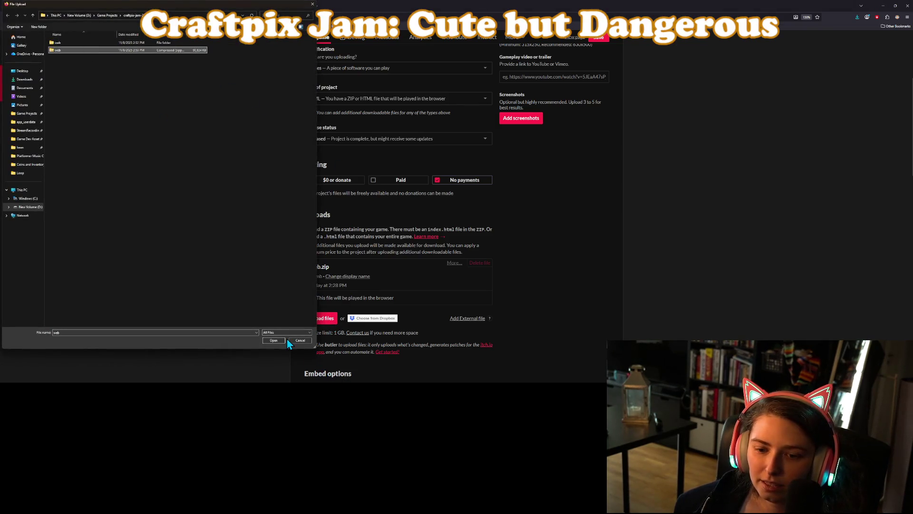
left_click(273, 340)
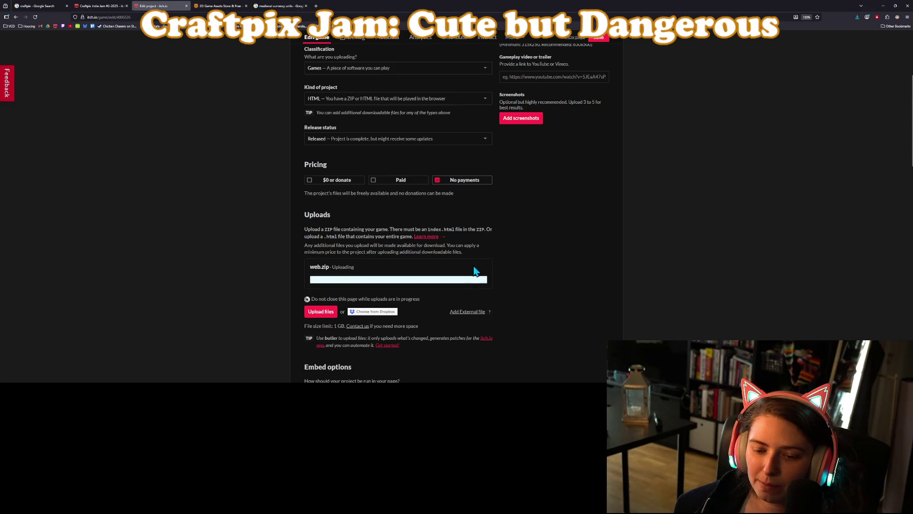
scroll(524, 287, "down", 2)
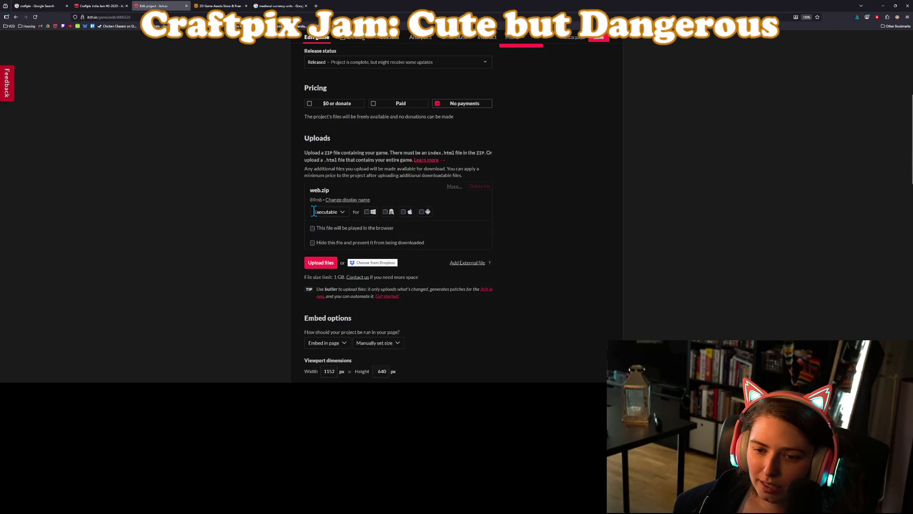
left_click(318, 238)
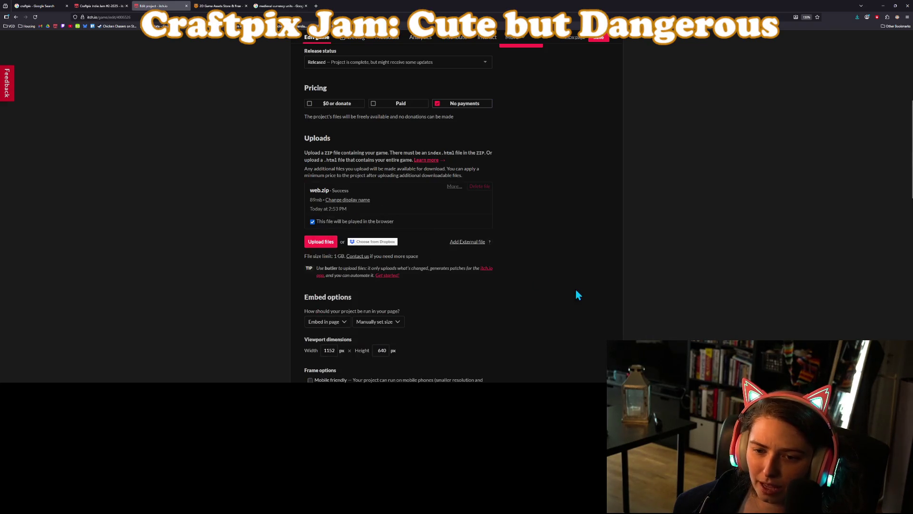
left_click(600, 38)
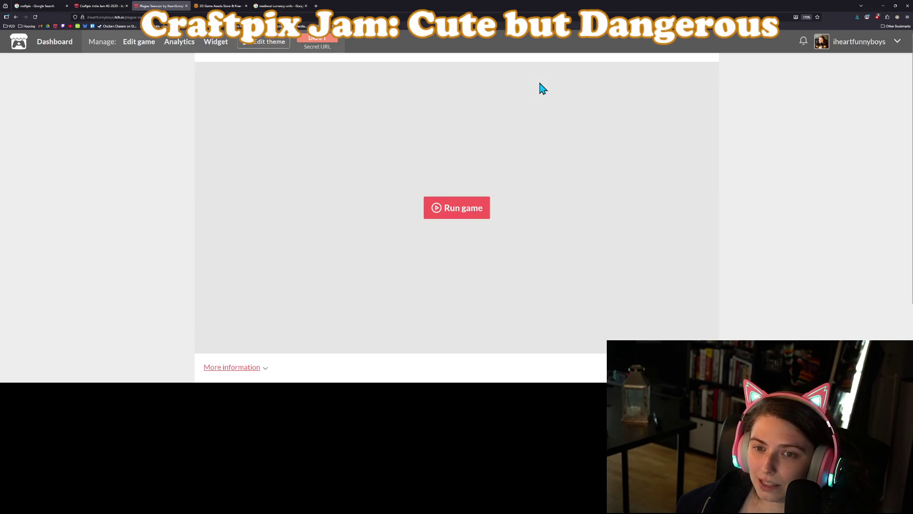
Run the embedded Plague Sweeper build on the itch.io project page.
left_click(462, 219)
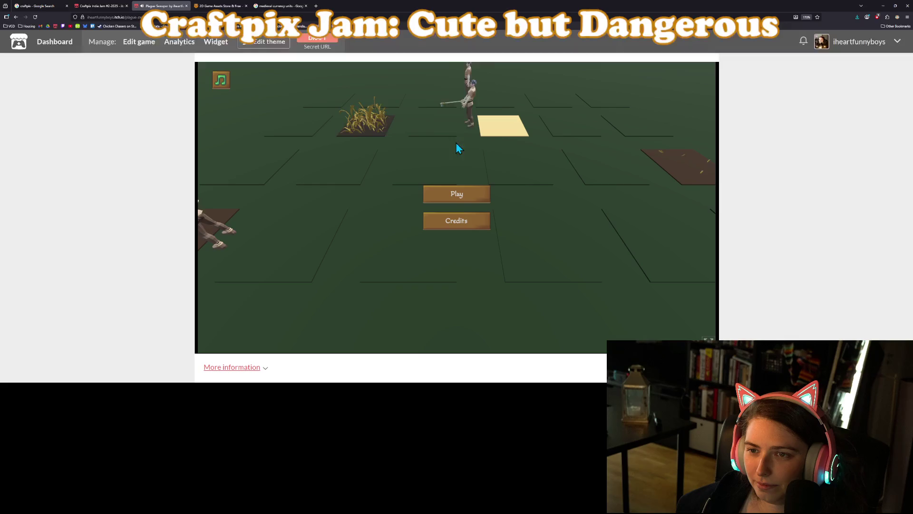
Start a new game from the Plague Sweeper main menu.
left_click(460, 195)
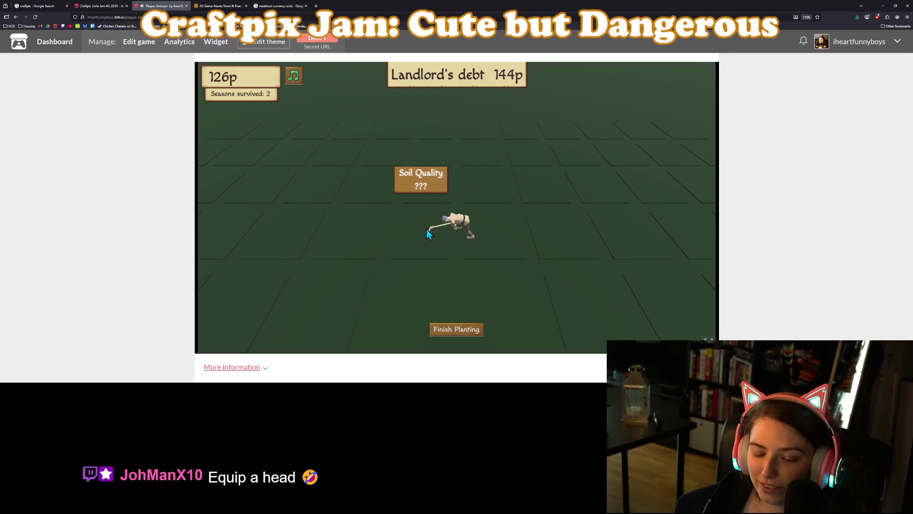
Till a series of empty plots across the field, uncovering some rocks.
left_click(569, 229)
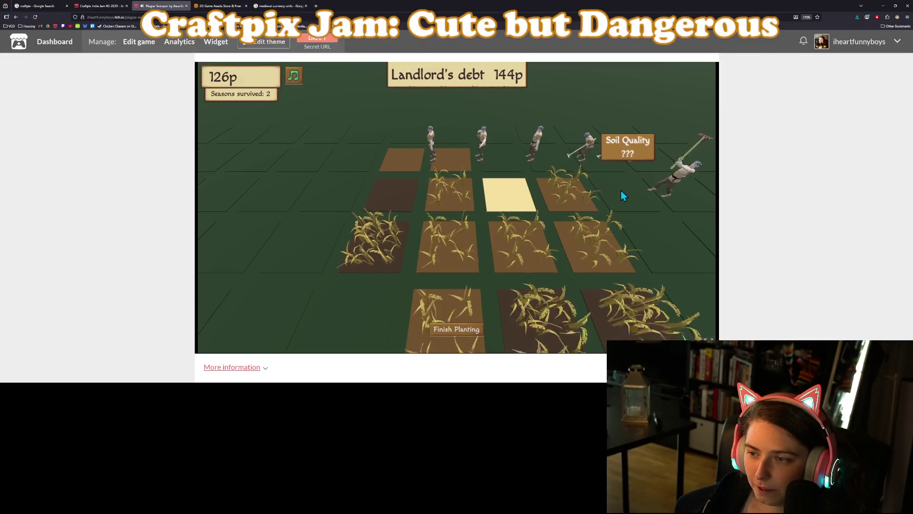
left_click(429, 247)
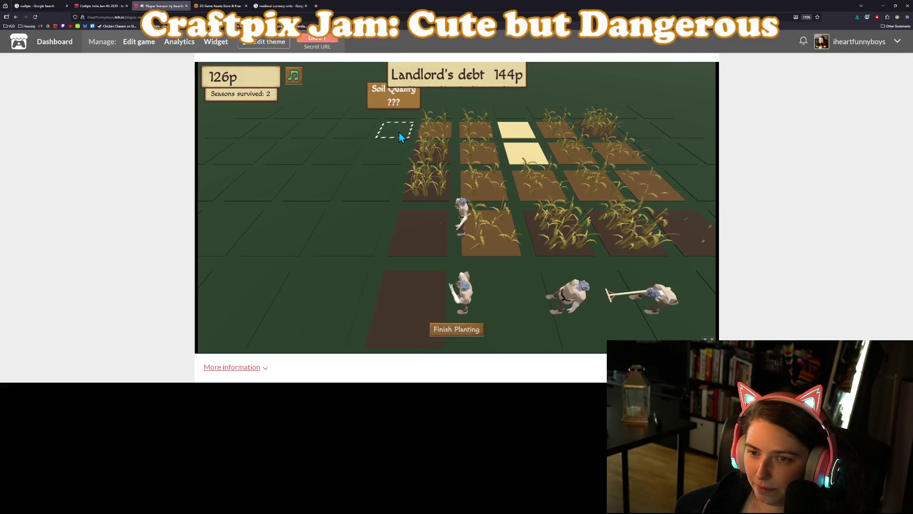
left_click(407, 114)
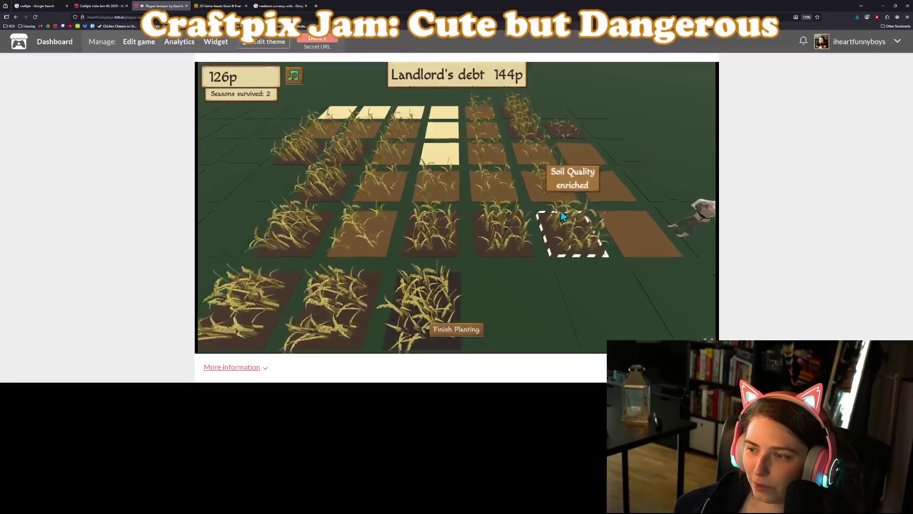
left_click(374, 139)
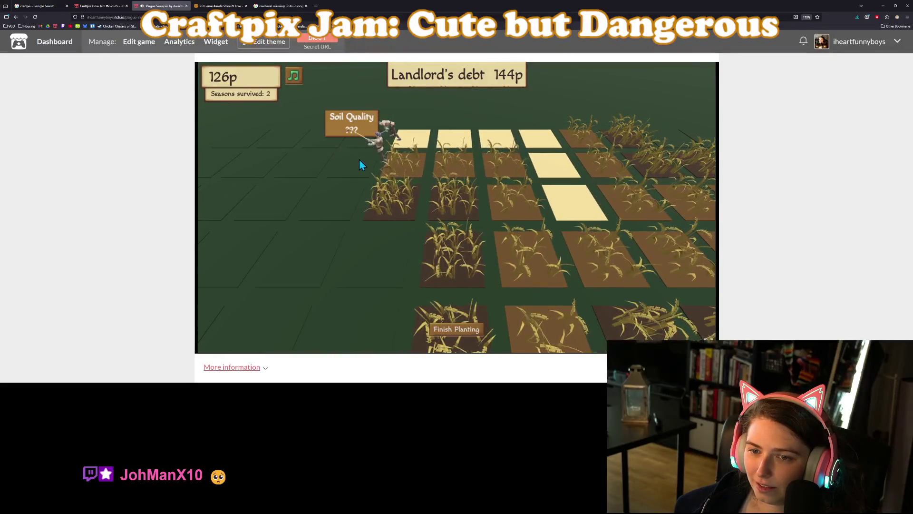
left_click(355, 188)
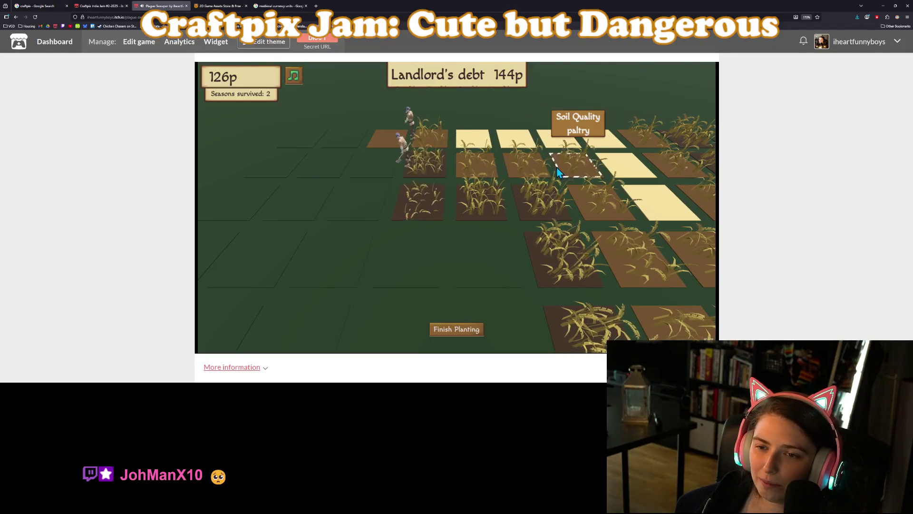
left_click(375, 161)
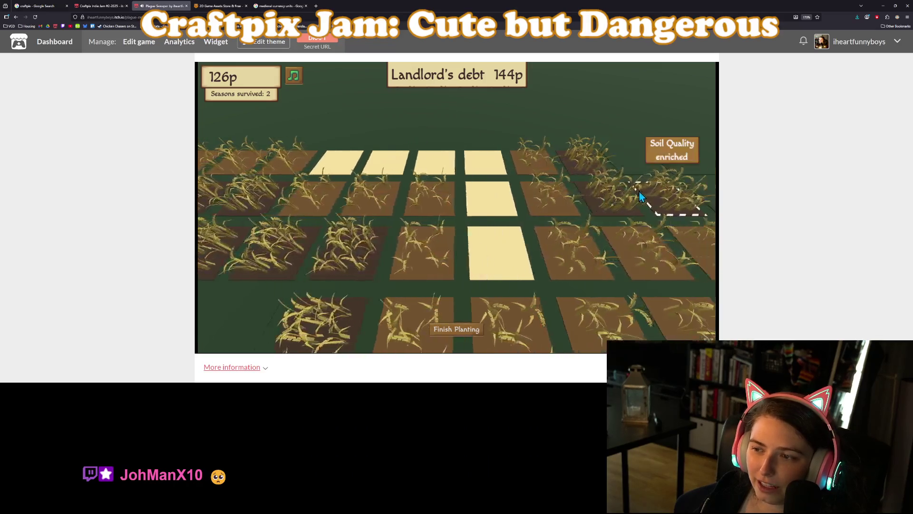
left_click(519, 167)
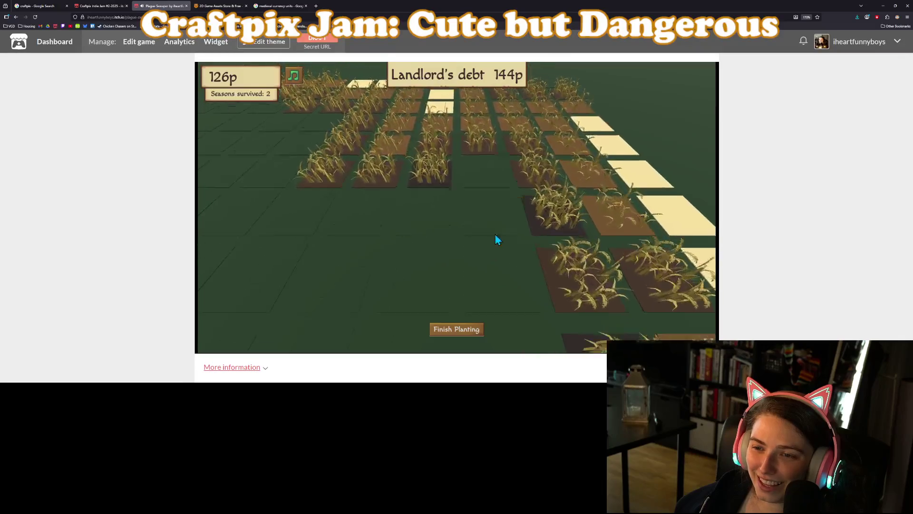
left_click(507, 224)
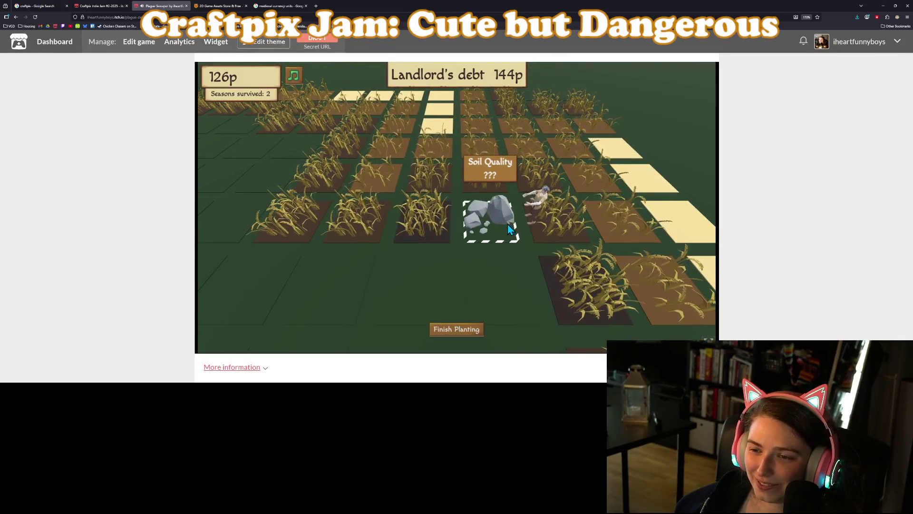
left_click(498, 267)
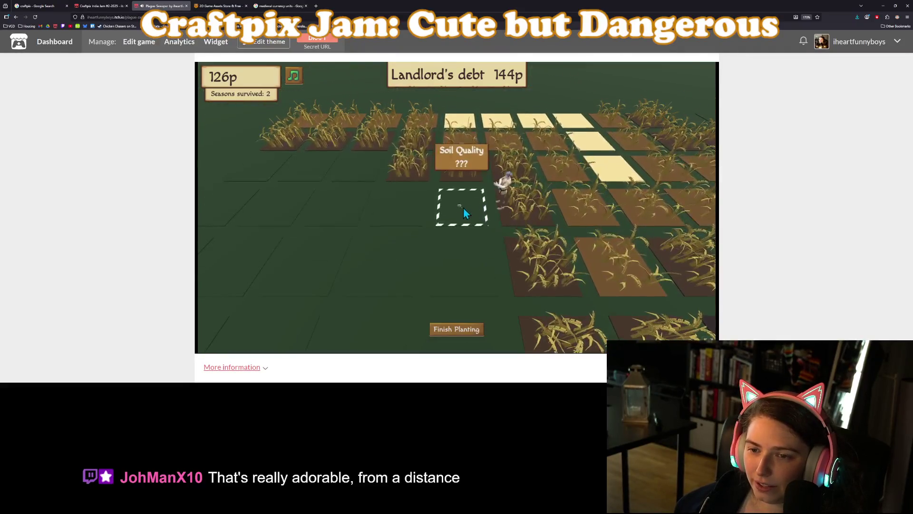
left_click(462, 206)
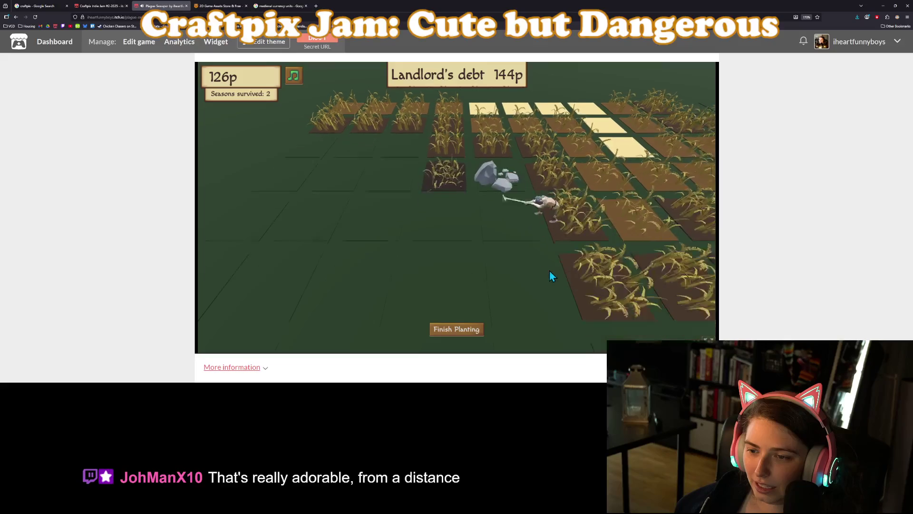
left_click(529, 255)
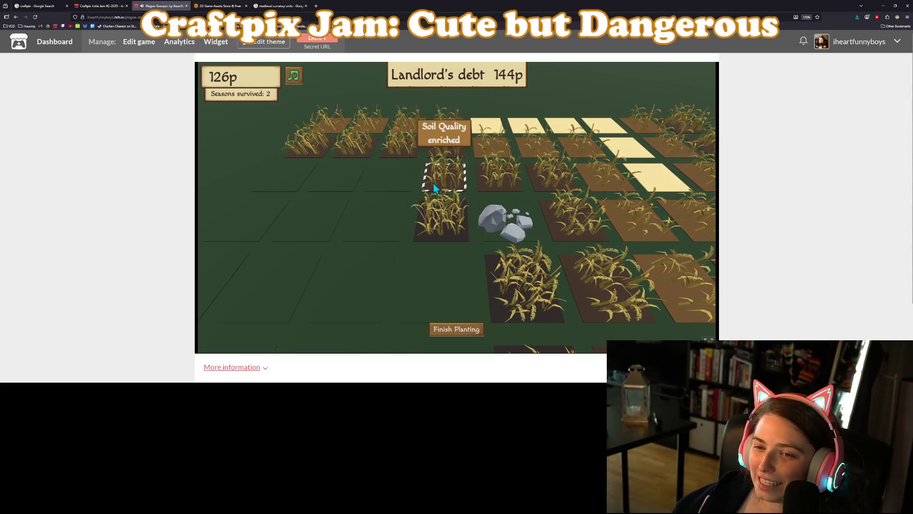
Pan the field and till more tiles until catching the plague, then restart.
key("w")
key("a")
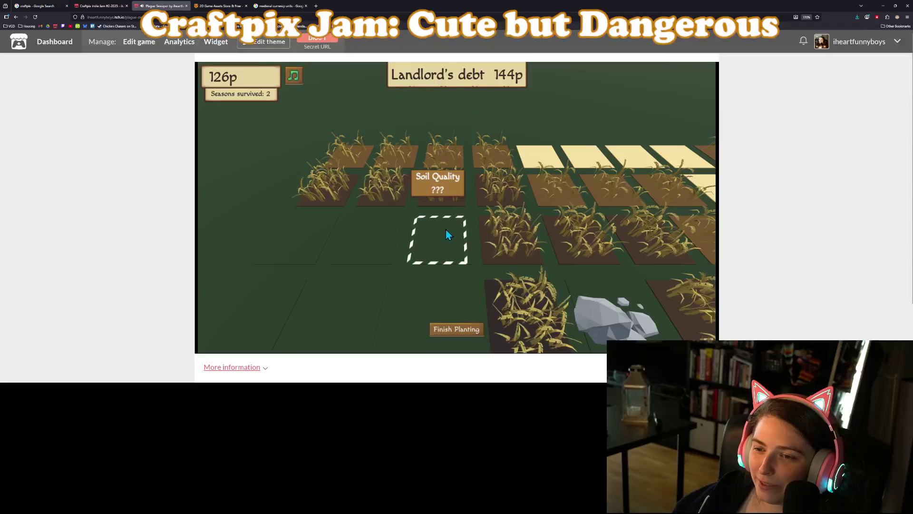
key("s")
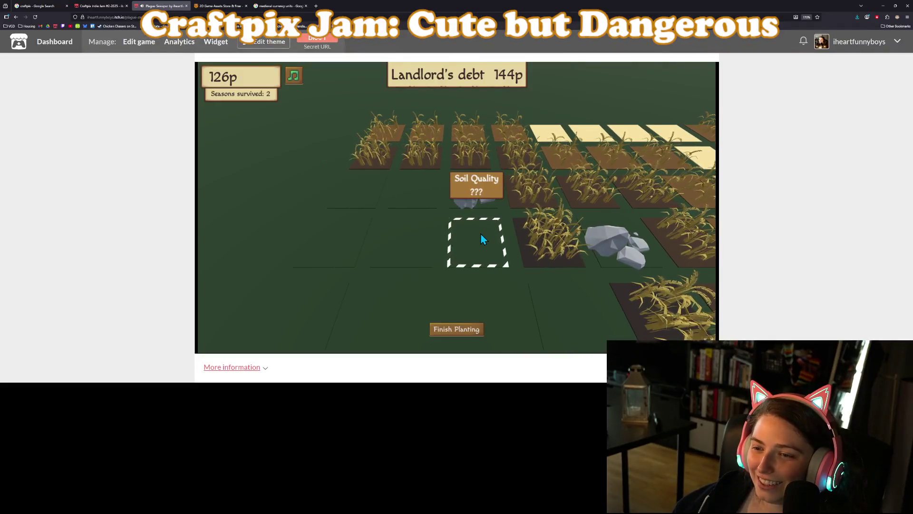
left_click(480, 233)
key("a")
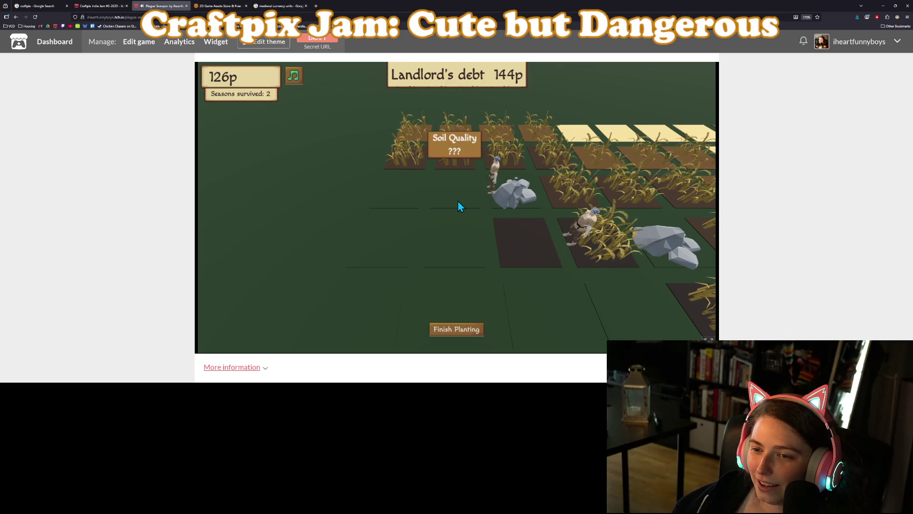
left_click(482, 213)
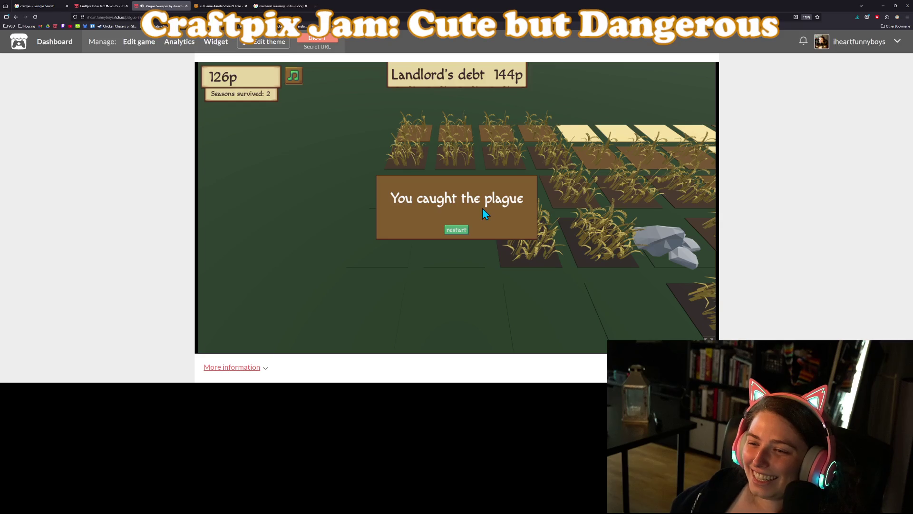
left_click(459, 232)
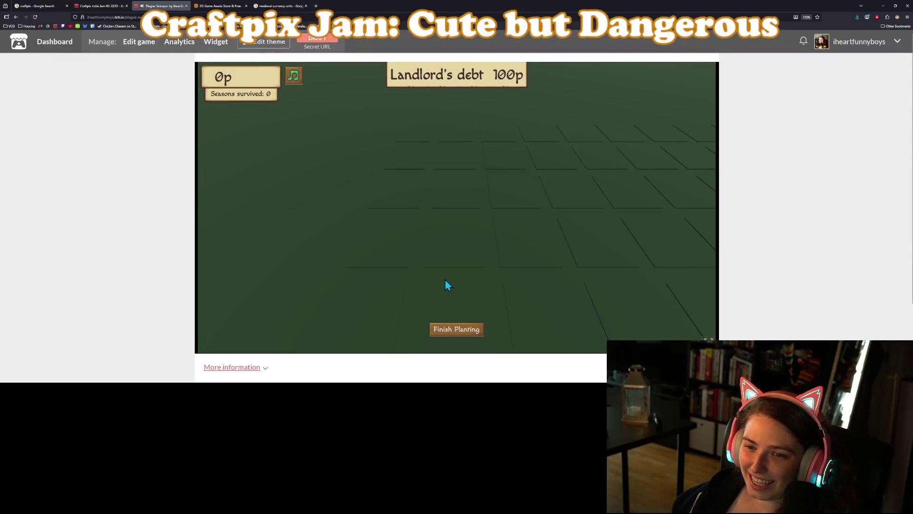
Return to the Plague Sweeper edit page on itch.io.
mouse_move(445, 280)
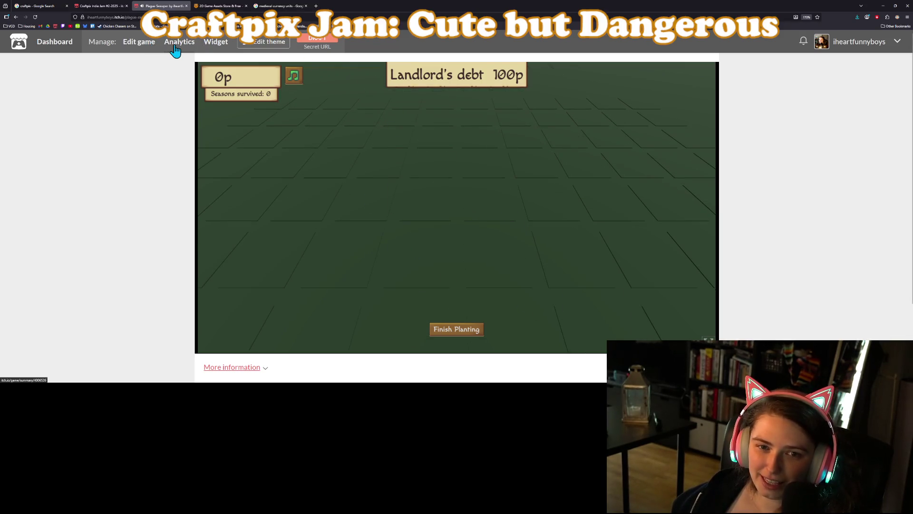
left_click(140, 43)
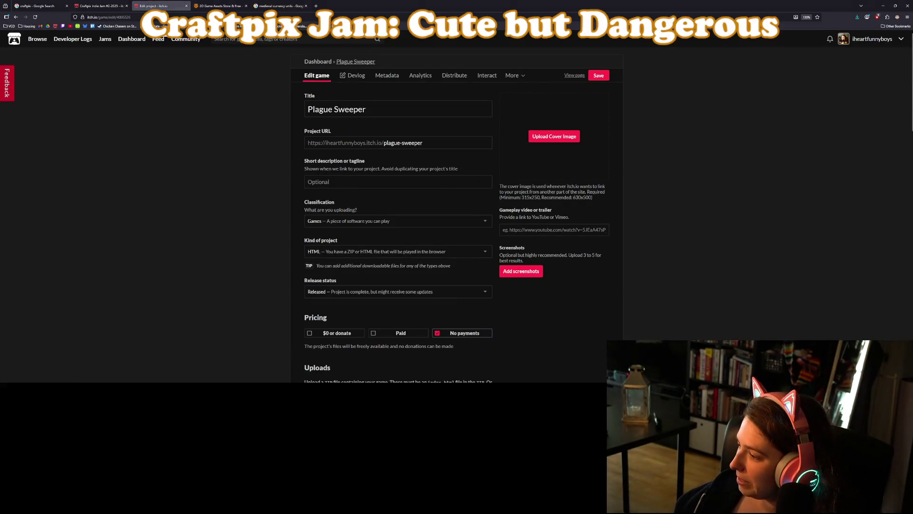
At 100% zoom, set the tagline to 'Farm yourself out of poverty, ideally without catching the plague'.
left_click(666, 264)
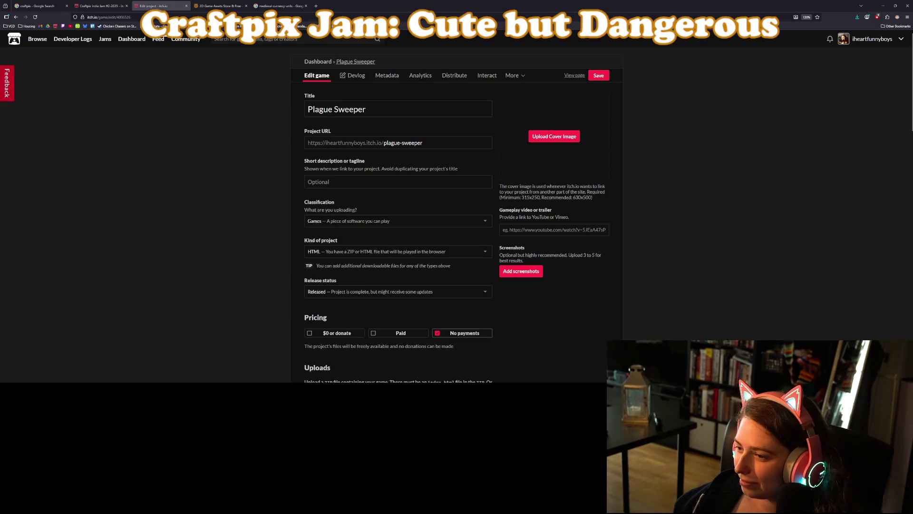
key("ctrl+plus")
key("ctrl+plus")
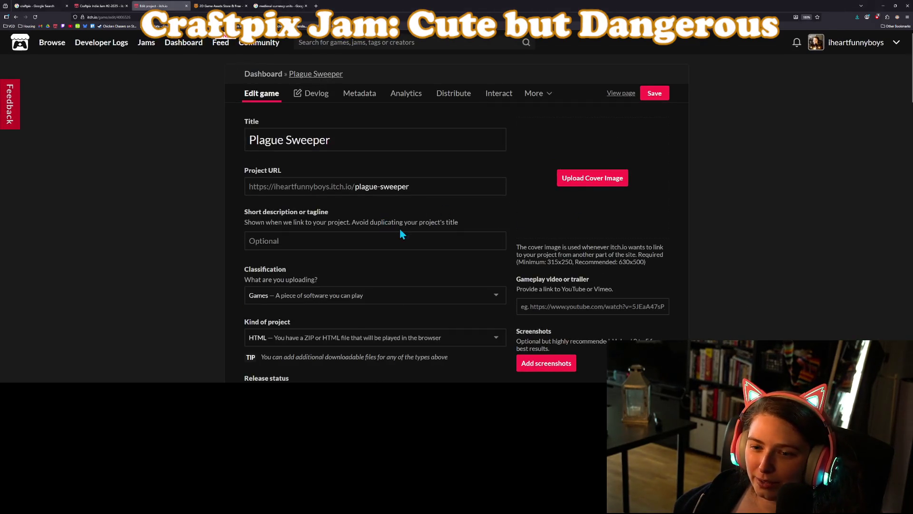
left_click(423, 240)
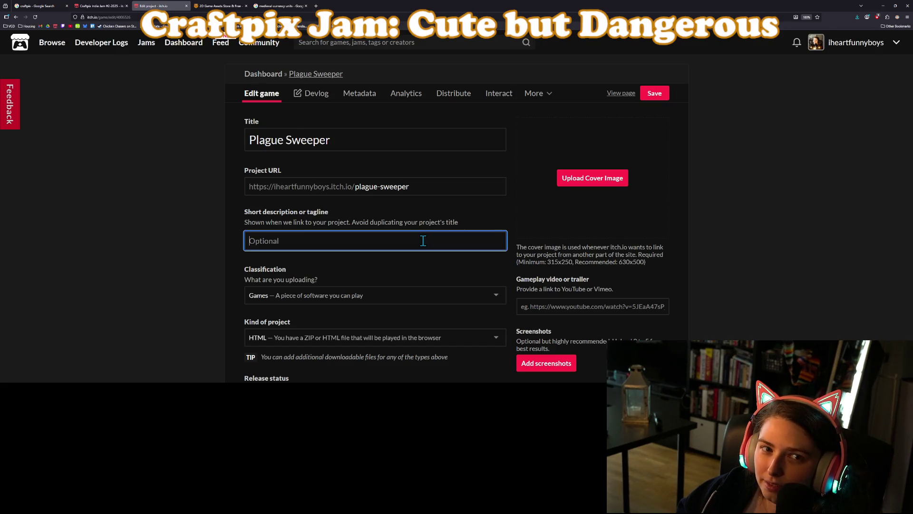
type("The riches")
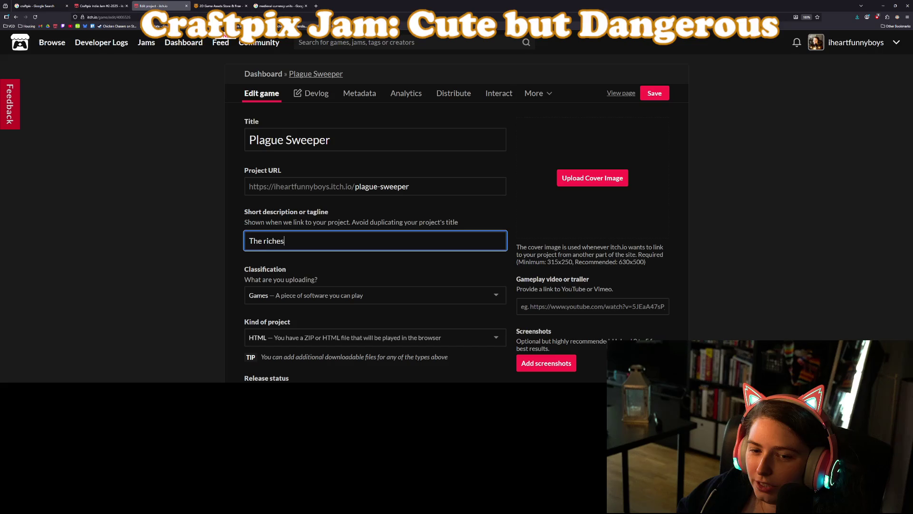
type("t soil harbors the deadliest secrets")
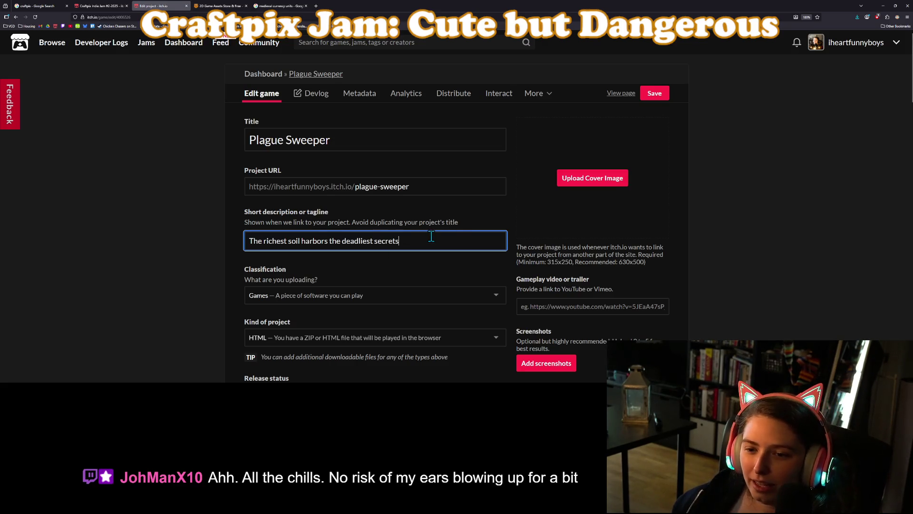
left_click_drag(431, 236, 239, 221)
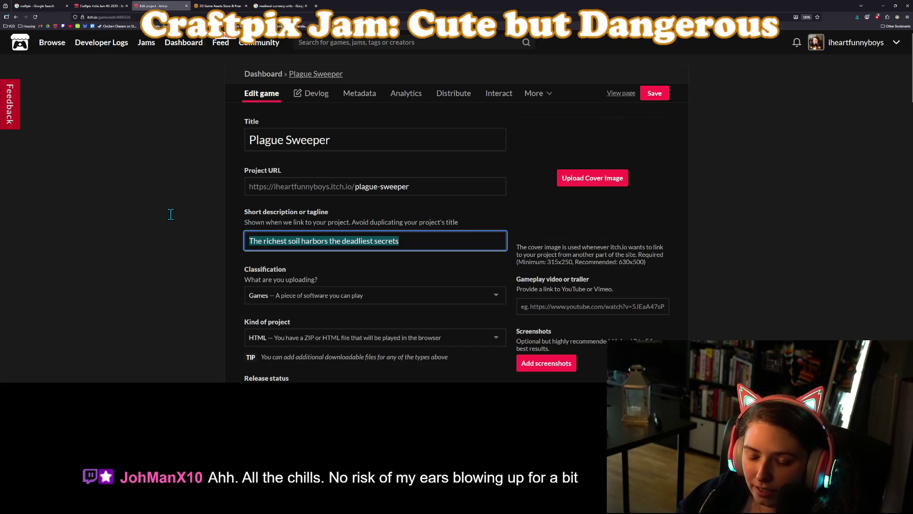
type("Farm yourself out of poverty, ")
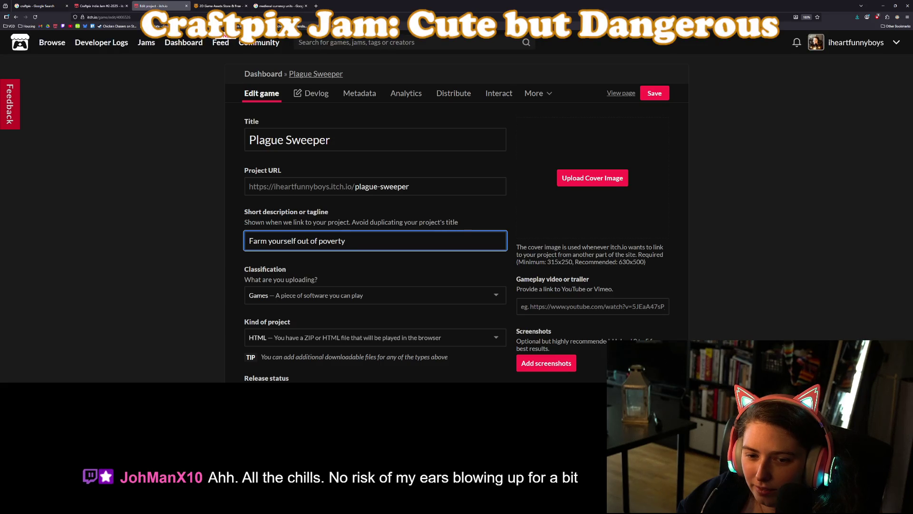
type("ideally witho")
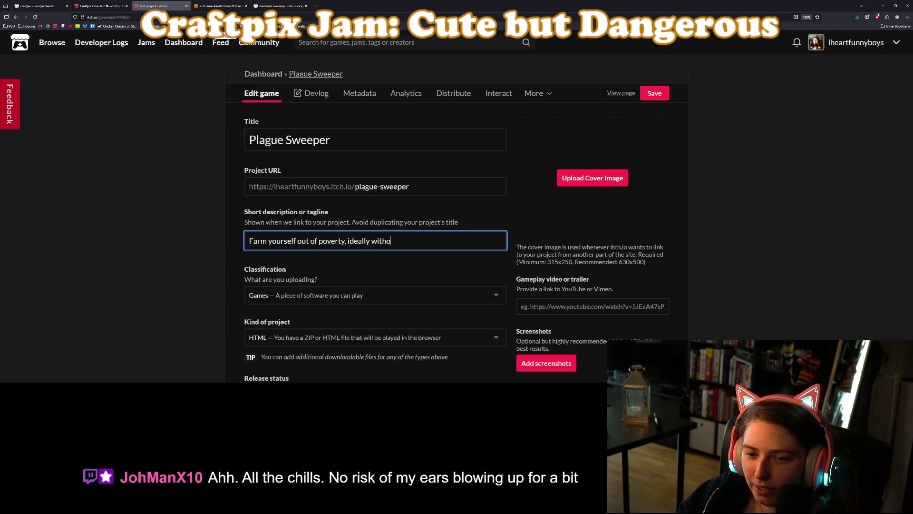
type("ut catch")
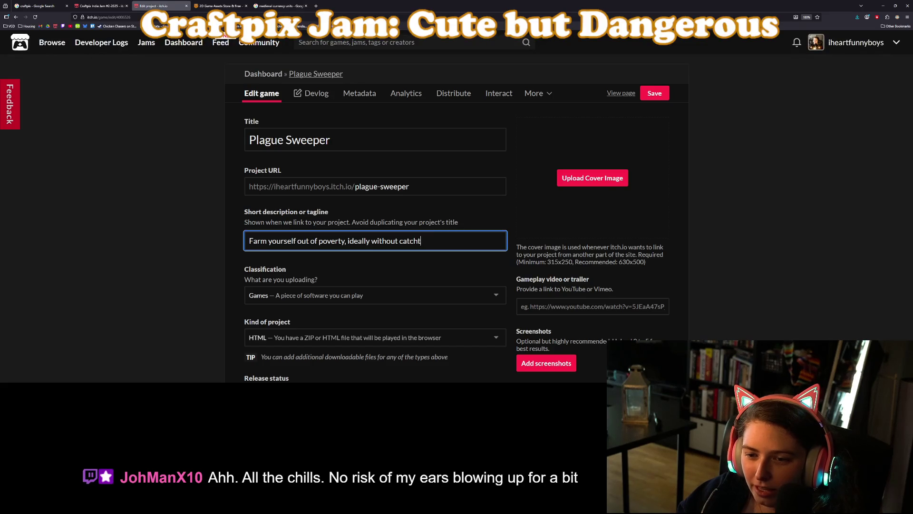
type("ing the plague")
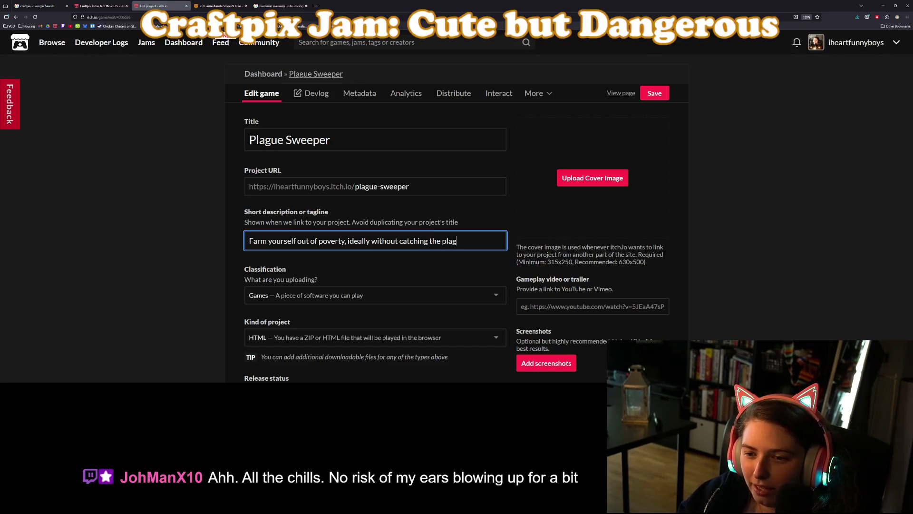
scroll(138, 292, "down", 3)
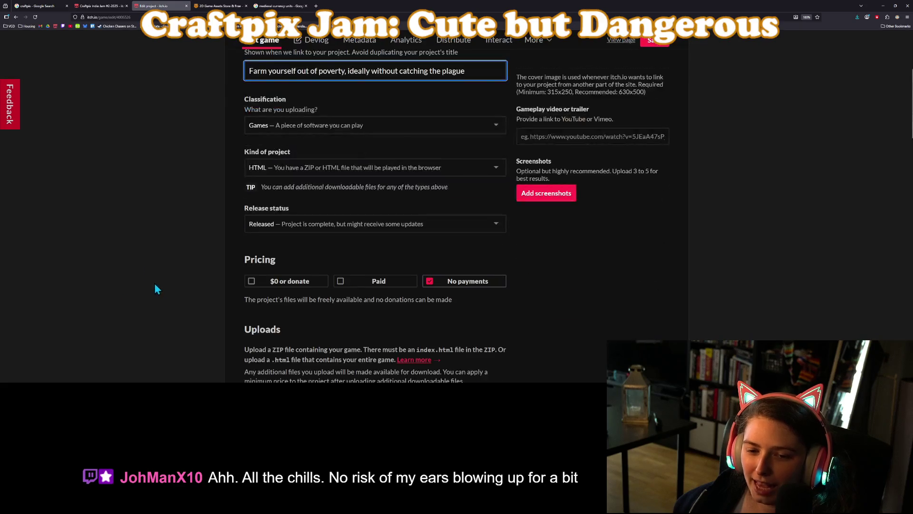
Write the description opening 'The darker the soil, the greater your harvest yield… deadly secrets are close at hand'.
scroll(190, 284, "down", 6)
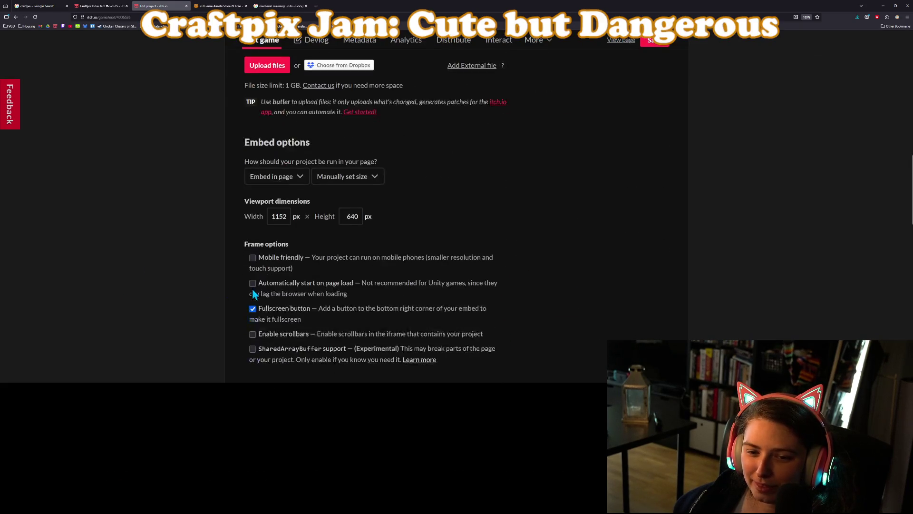
scroll(470, 311, "down", 5)
left_click(390, 215)
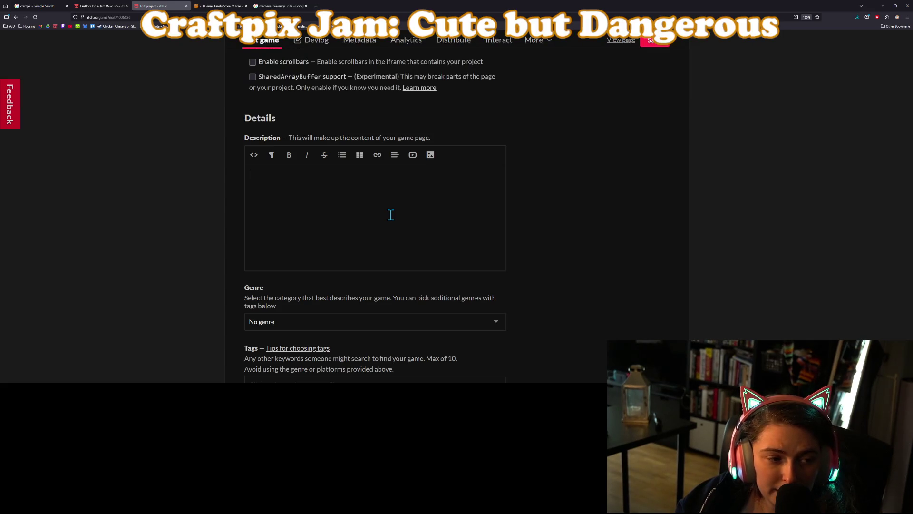
type("The ")
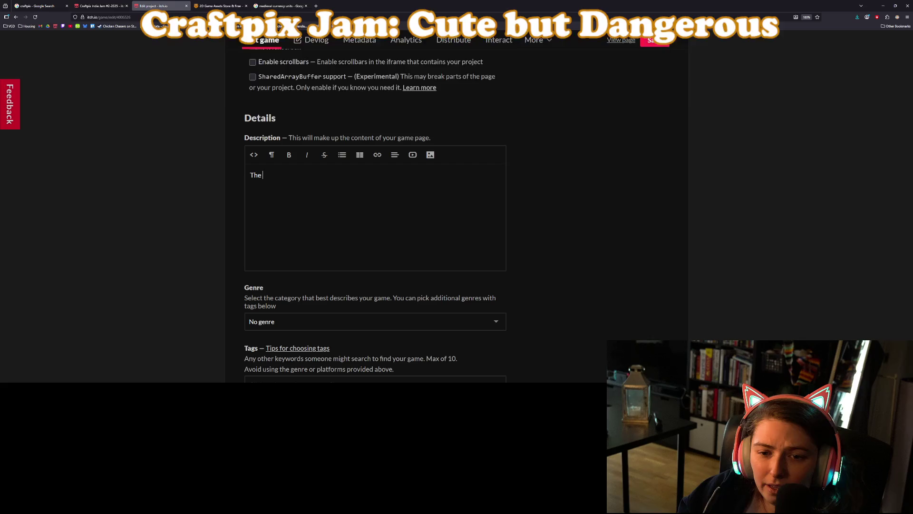
type("darker the soil")
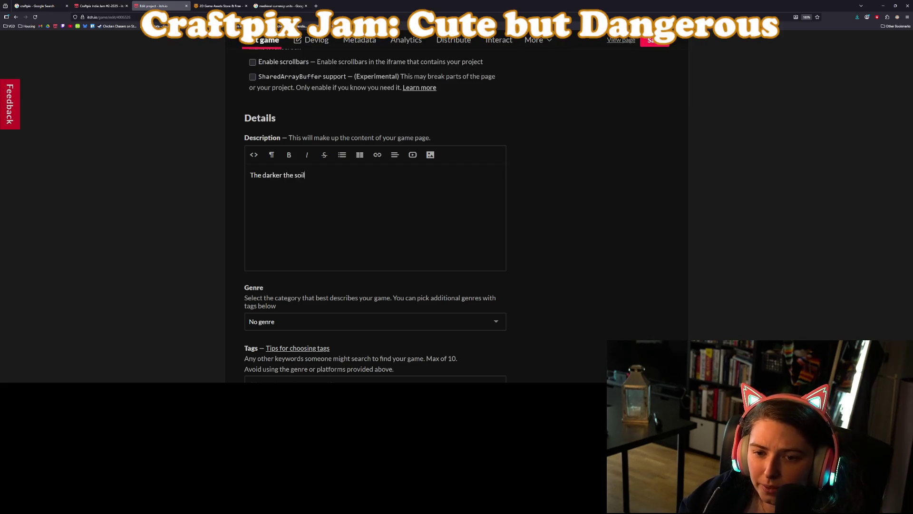
type(", the greater your")
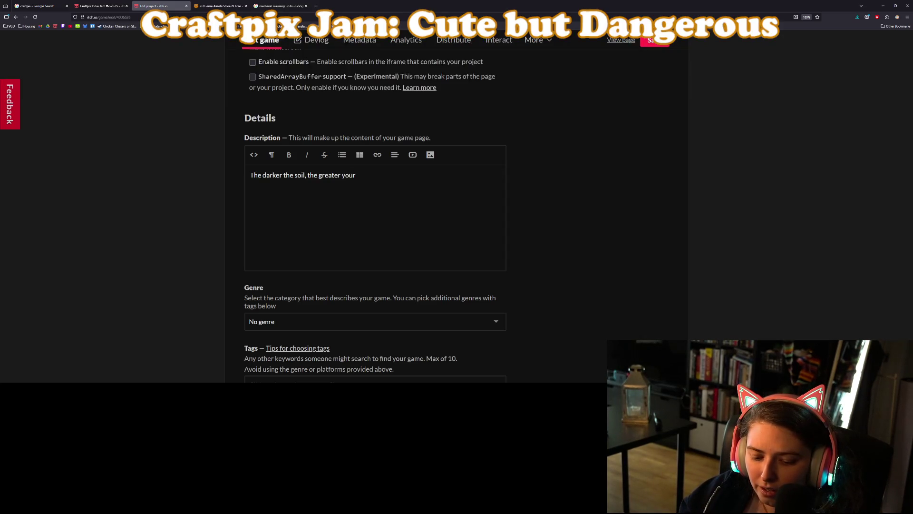
type("h")
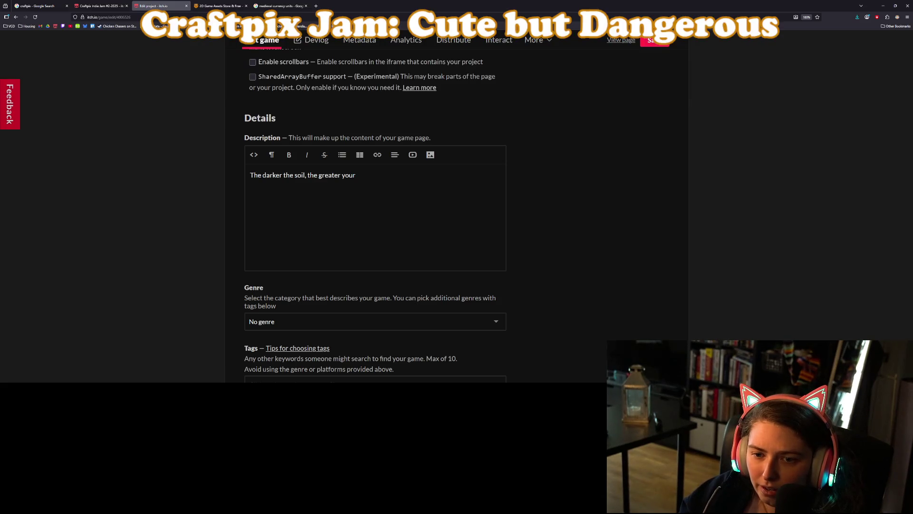
type("harvest")
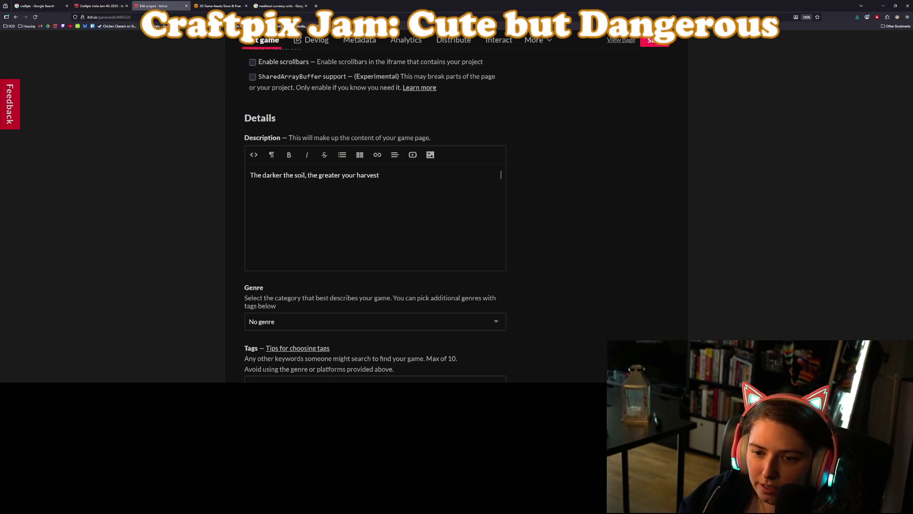
type(" yield.")
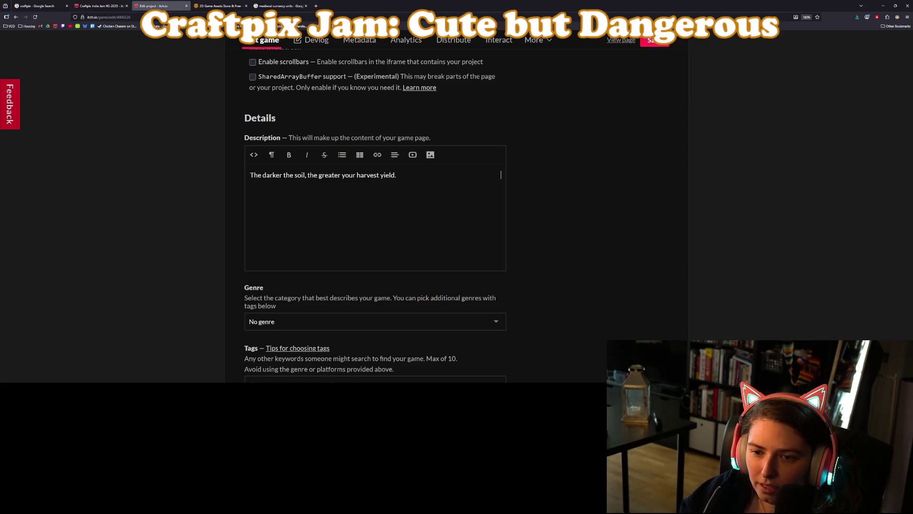
type(" But, ye be a")
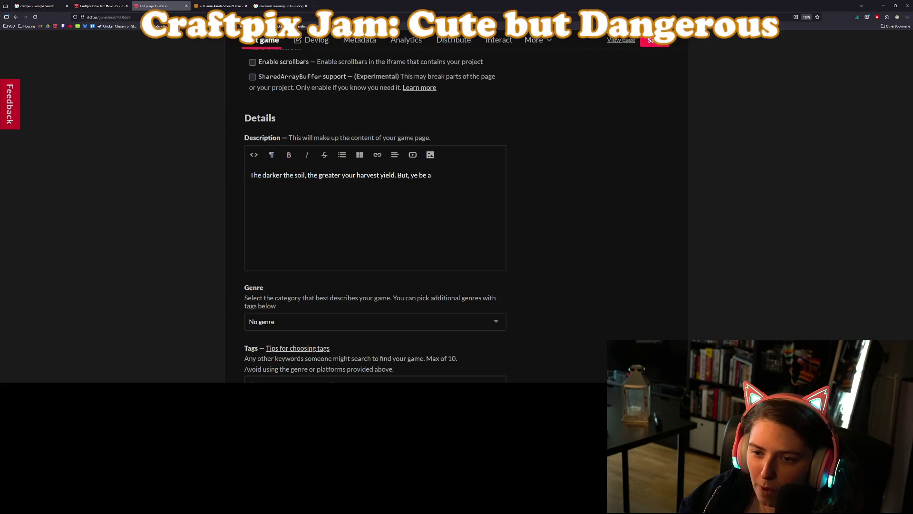
key("BackSpace")
type("warned,")
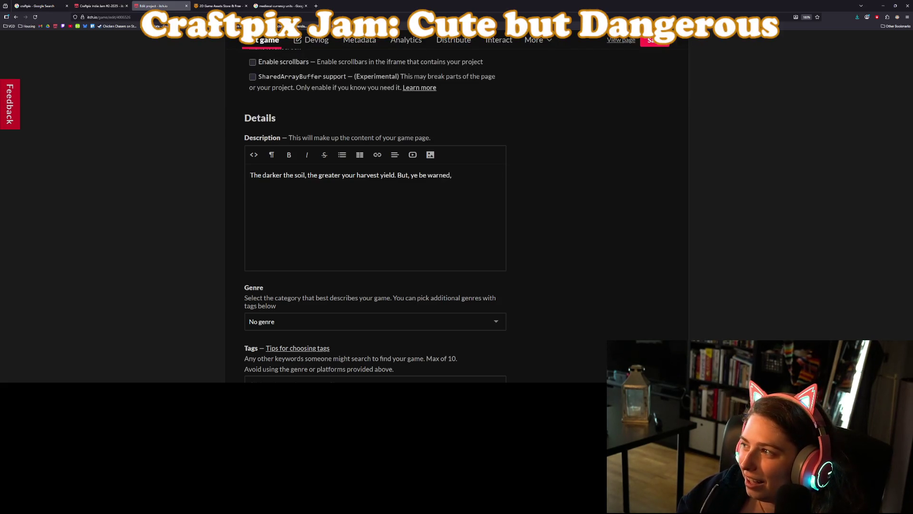
type(" dead")
key("BackSpace")
key("BackSpace")
key("BackSpace")
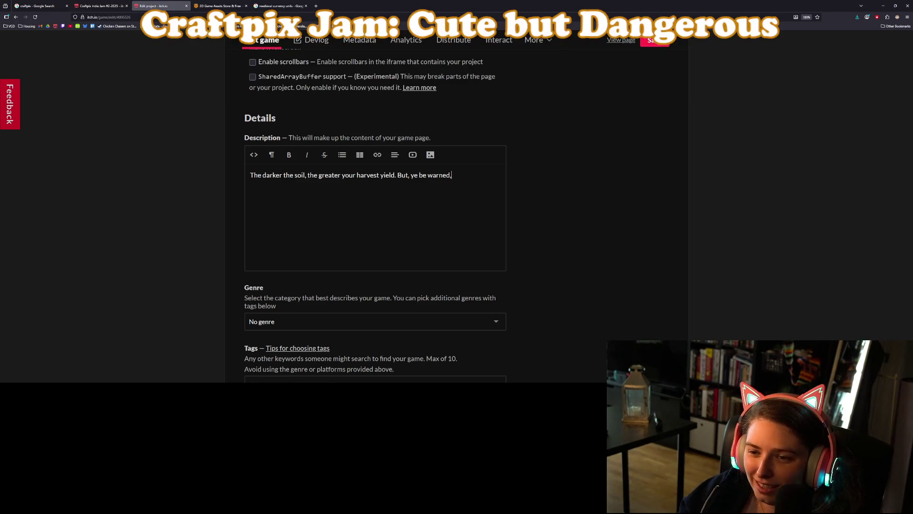
type("- deadly se")
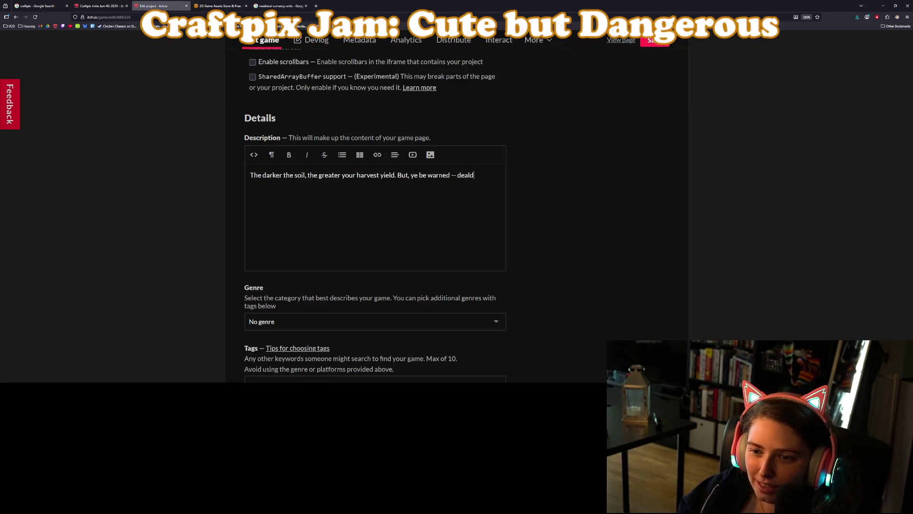
type("crety")
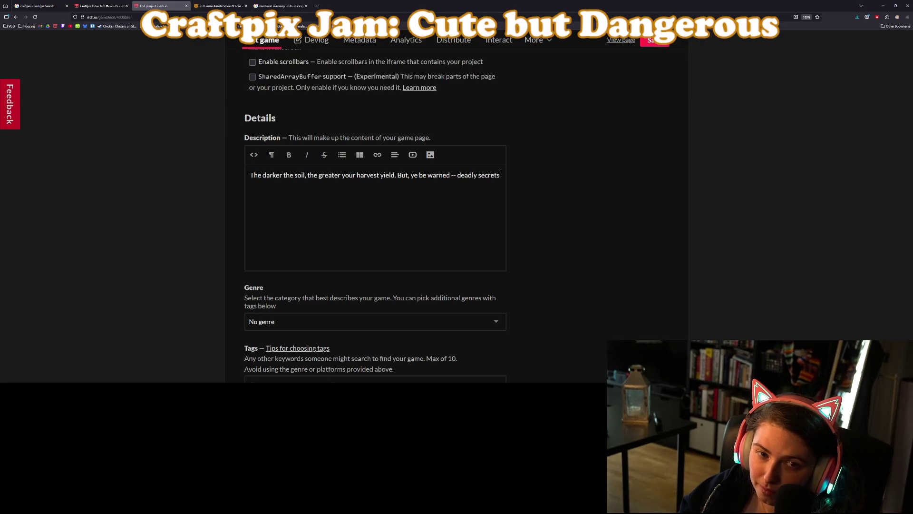
type("re")
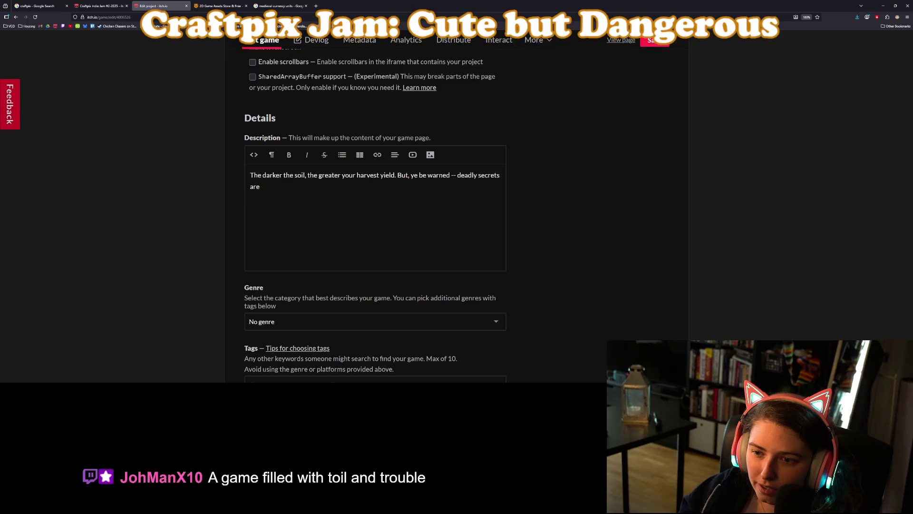
type(" close at hand.")
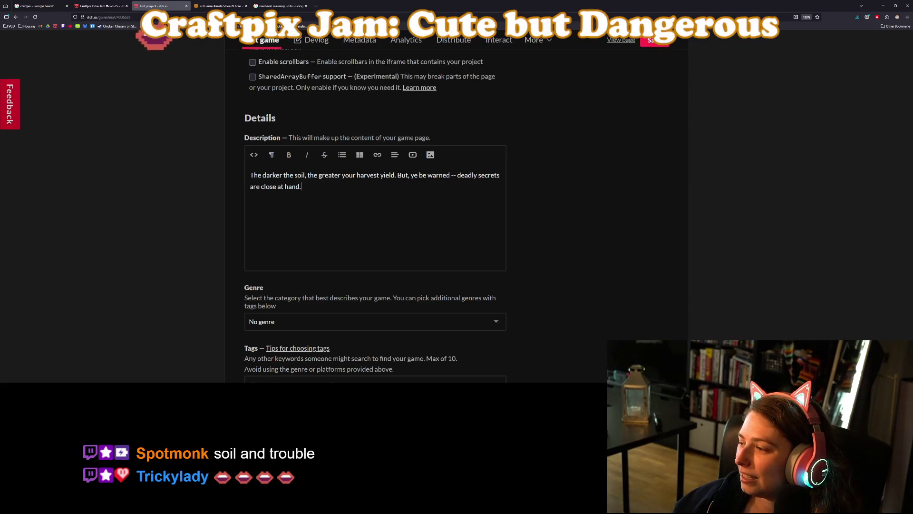
Finish the description with 'Mind the proximity to death, lest you join the soil yourself.'.
left_click(500, 175)
type("Mind the")
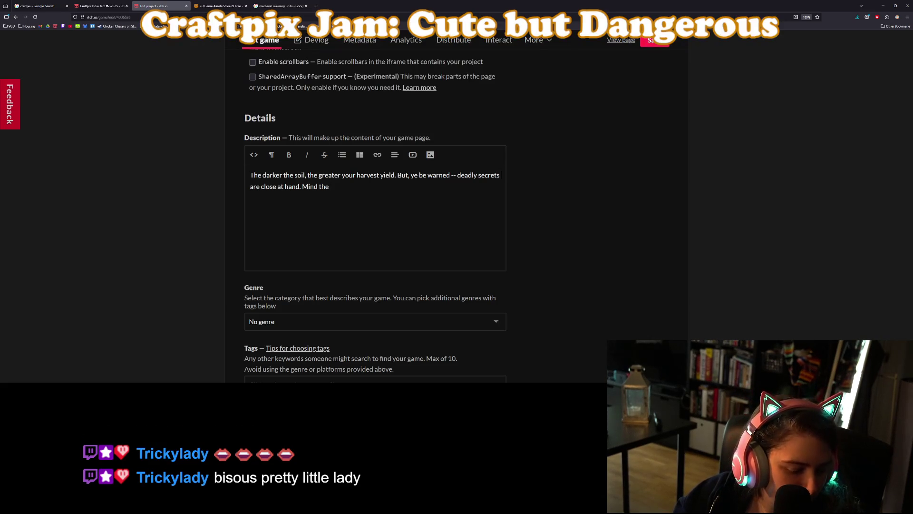
type("proximity to death,")
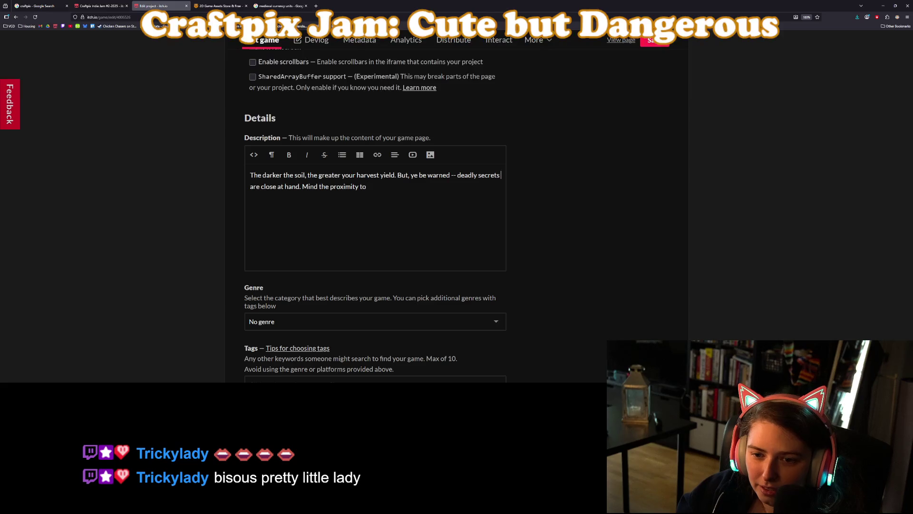
type(" le")
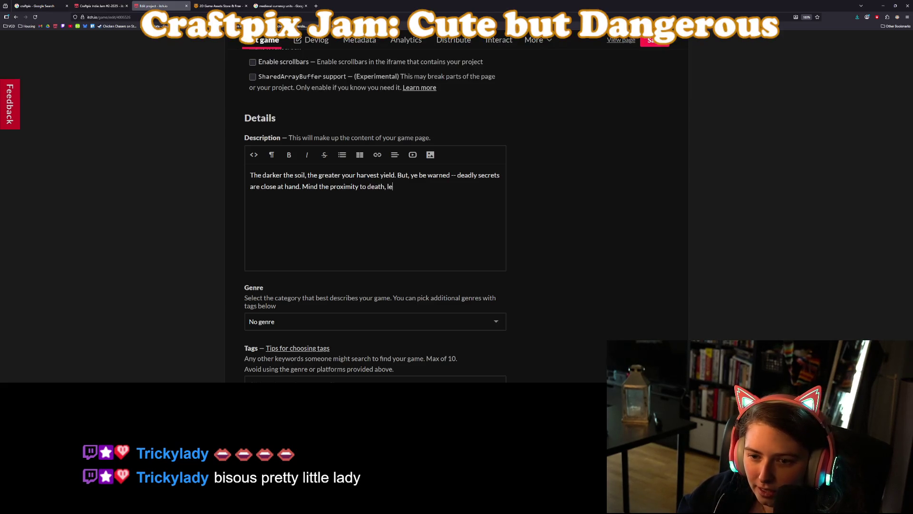
type("st you join the soil")
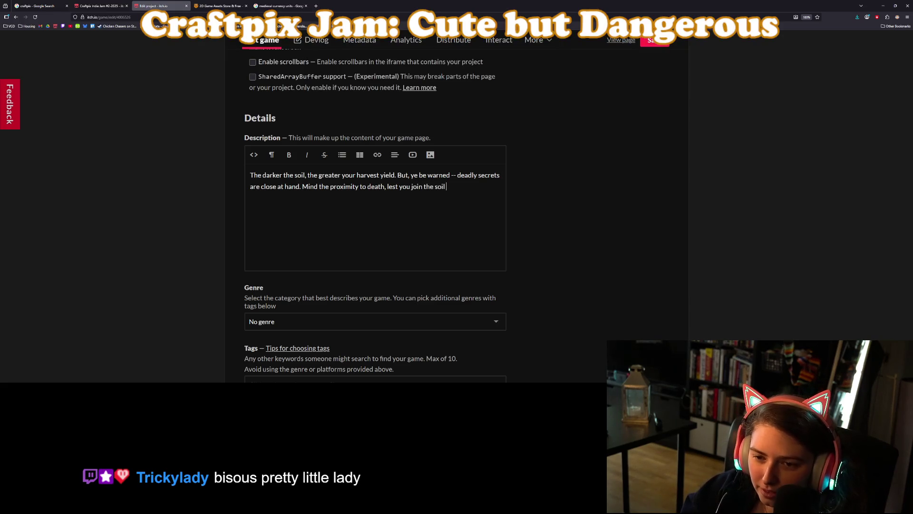
type(" yourself.")
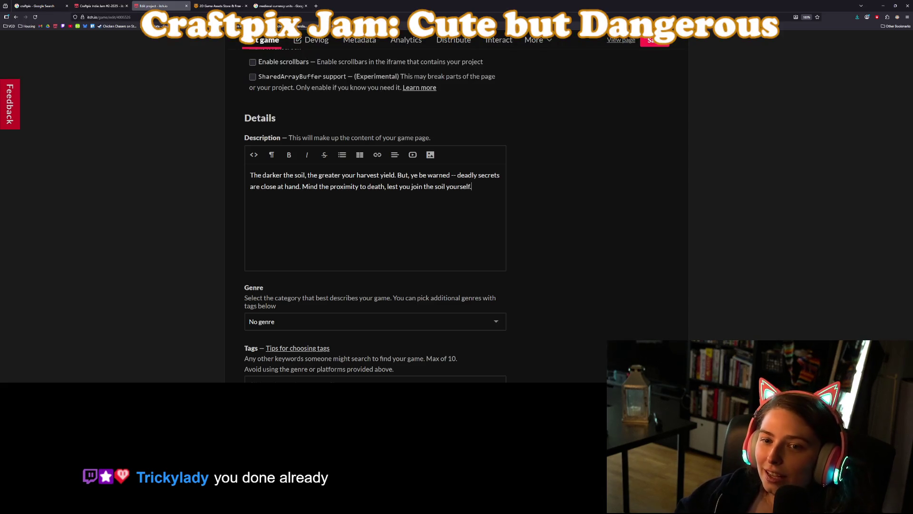
scroll(525, 263, "up", 15)
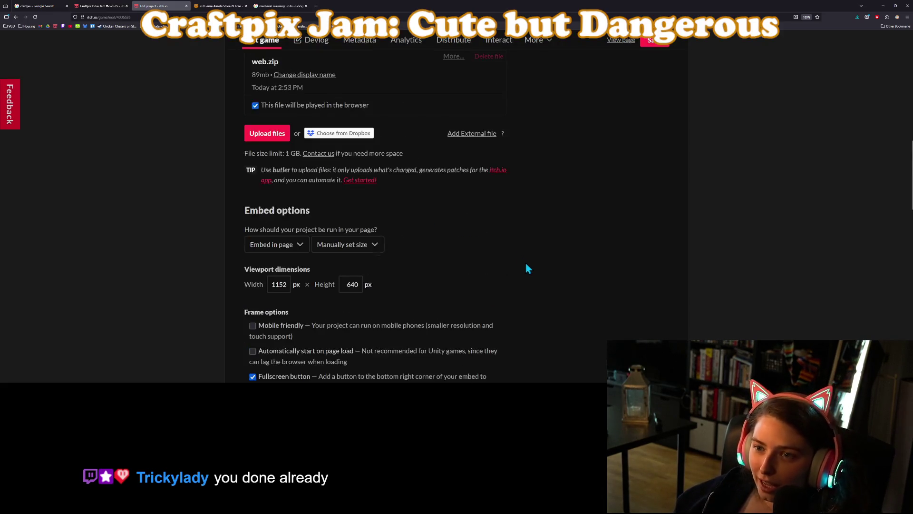
Change Plague Sweeper's genre from No genre to Puzzle.
scroll(658, 264, "down", 15)
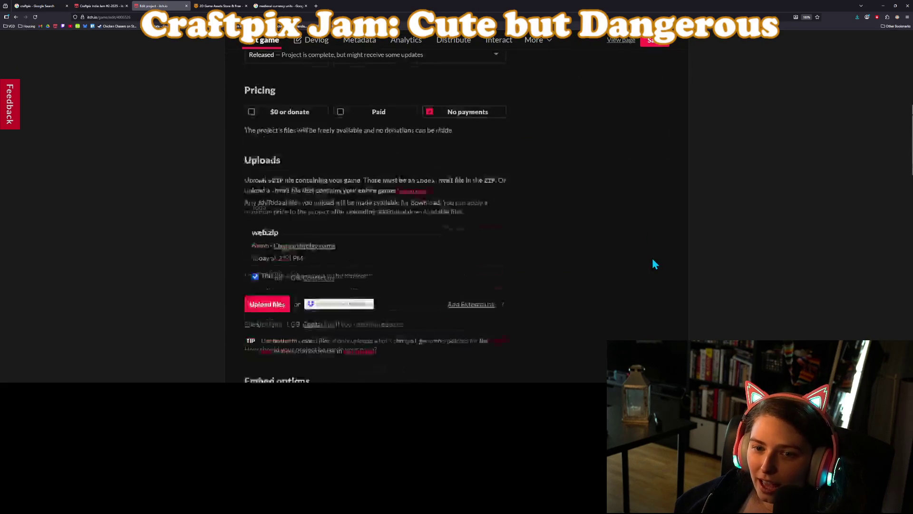
scroll(656, 263, "down", 3)
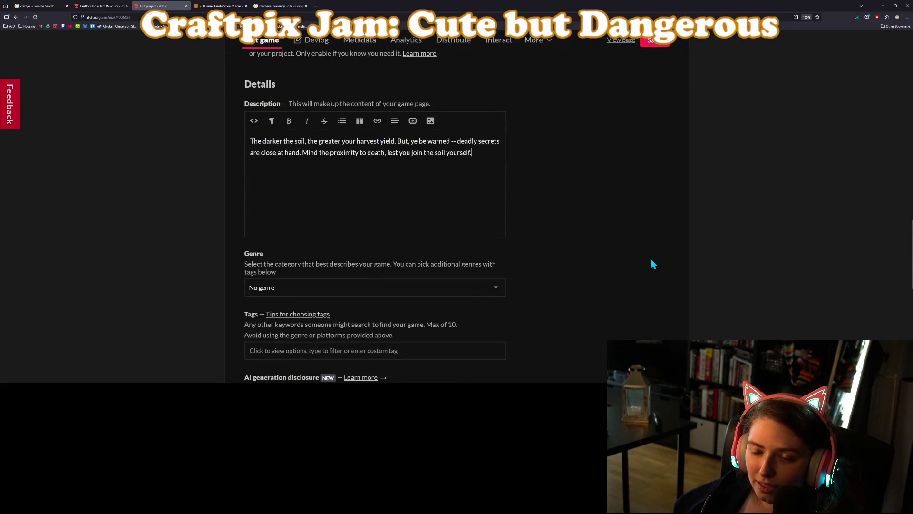
scroll(652, 263, "down", 1)
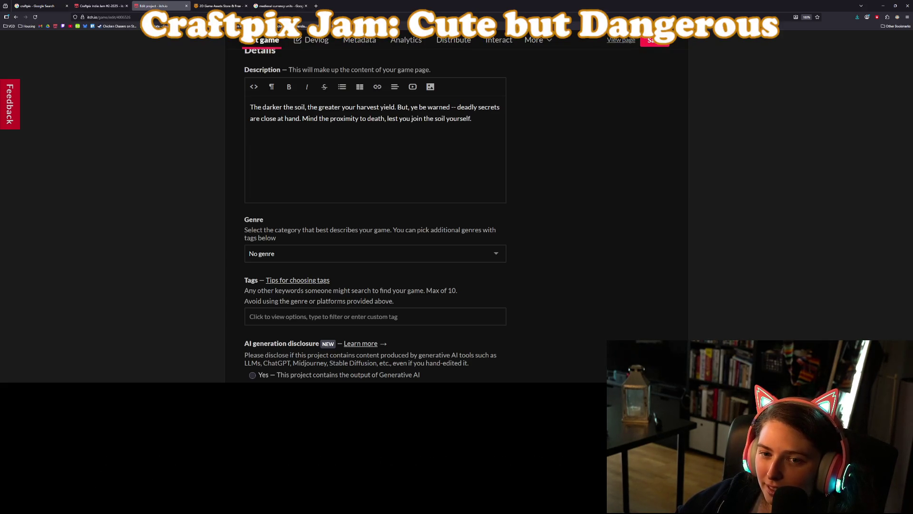
left_click(495, 257)
scroll(282, 272, "down", 4)
scroll(225, 300, "down", 2)
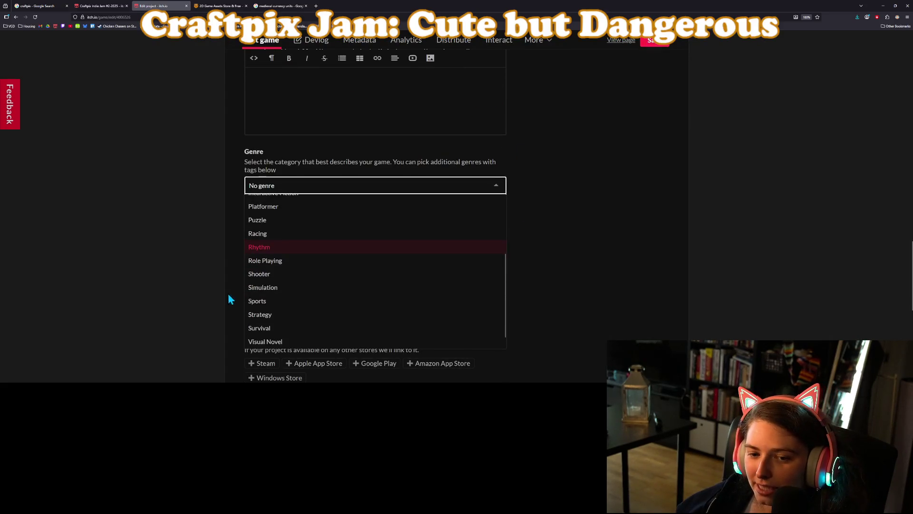
left_click(279, 220)
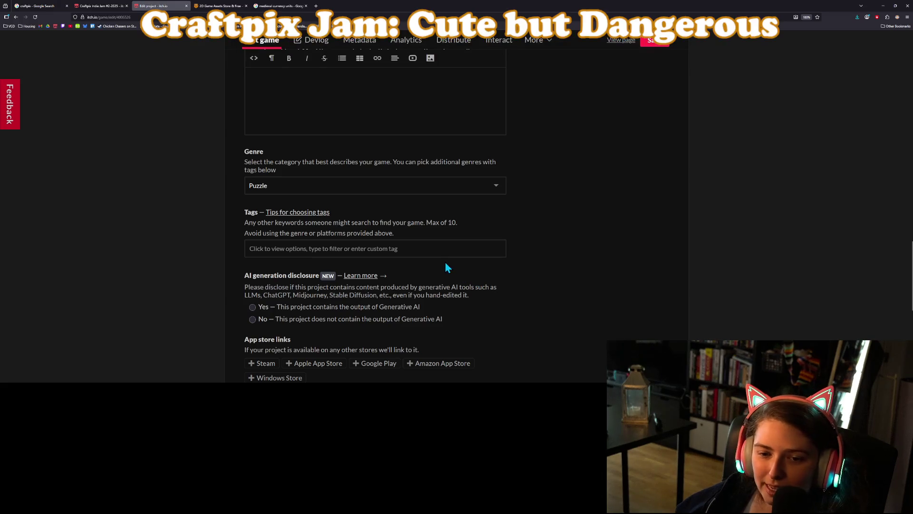
left_click(437, 251)
scroll(378, 271, "down", 1)
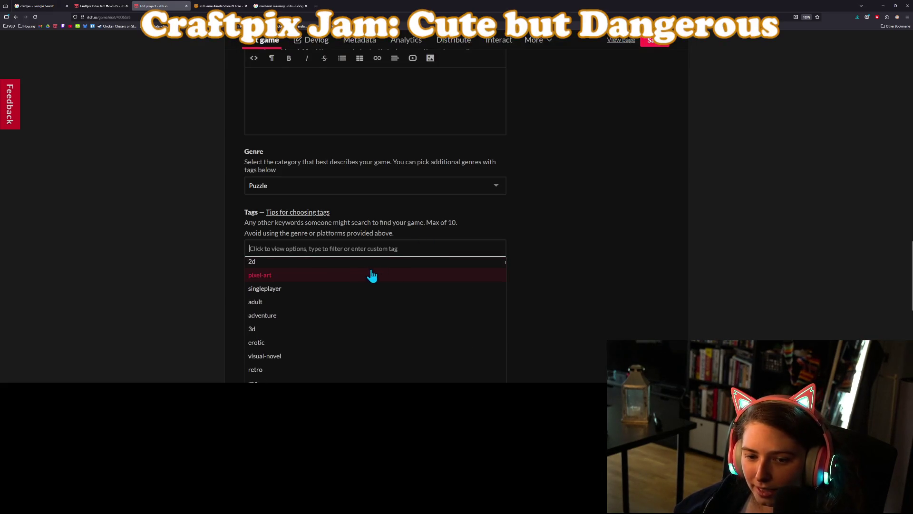
Add the arcade and casual tags from the tag suggestion list.
scroll(200, 304, "down", 1)
scroll(200, 305, "down", 2)
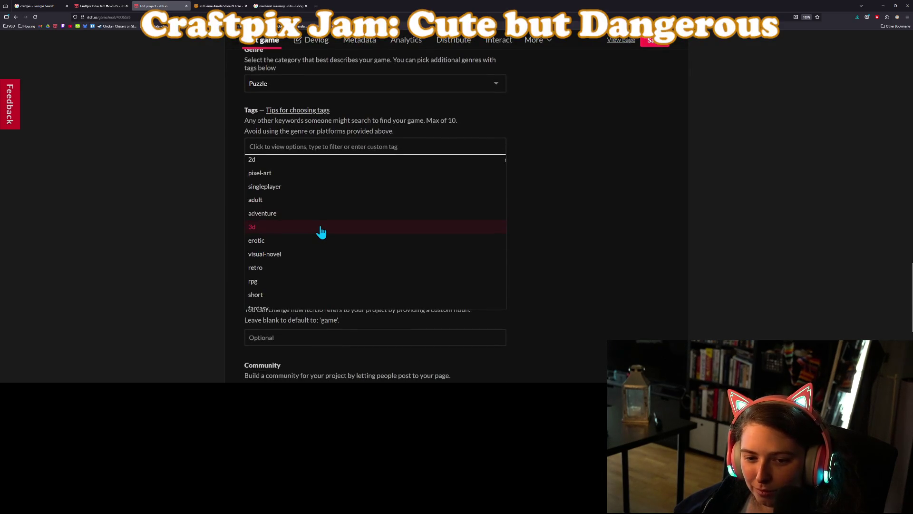
scroll(319, 233, "down", 4)
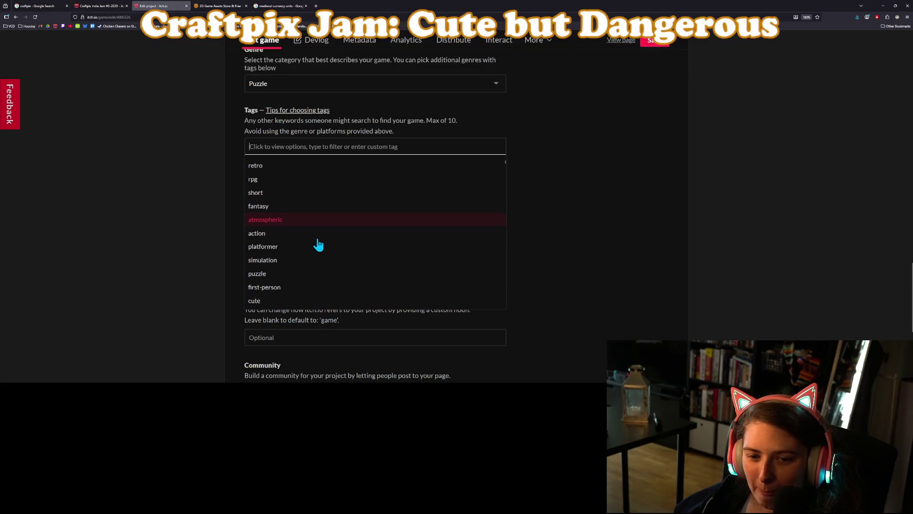
scroll(300, 248, "down", 3)
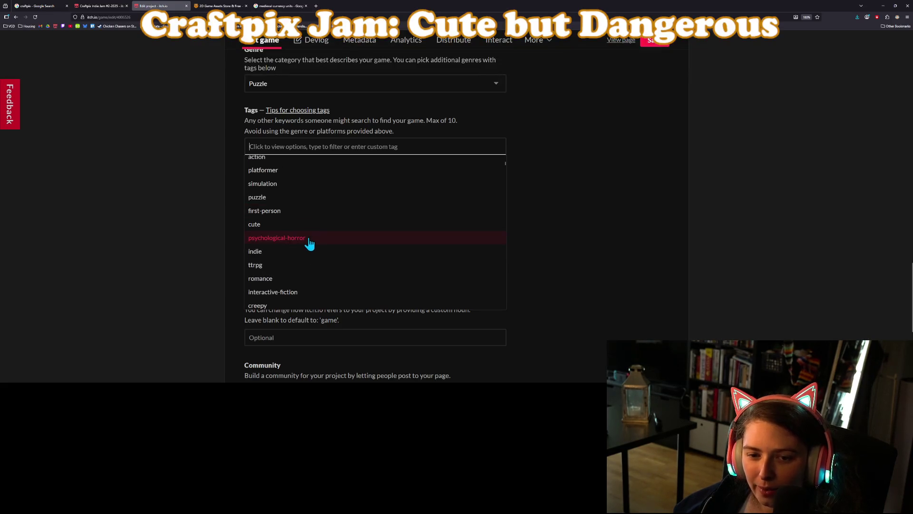
scroll(299, 223, "down", 2)
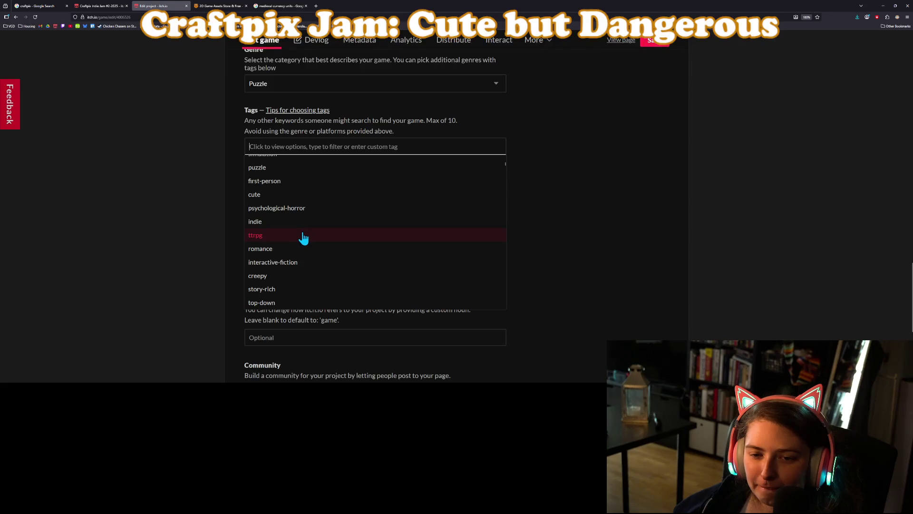
scroll(314, 244, "down", 3)
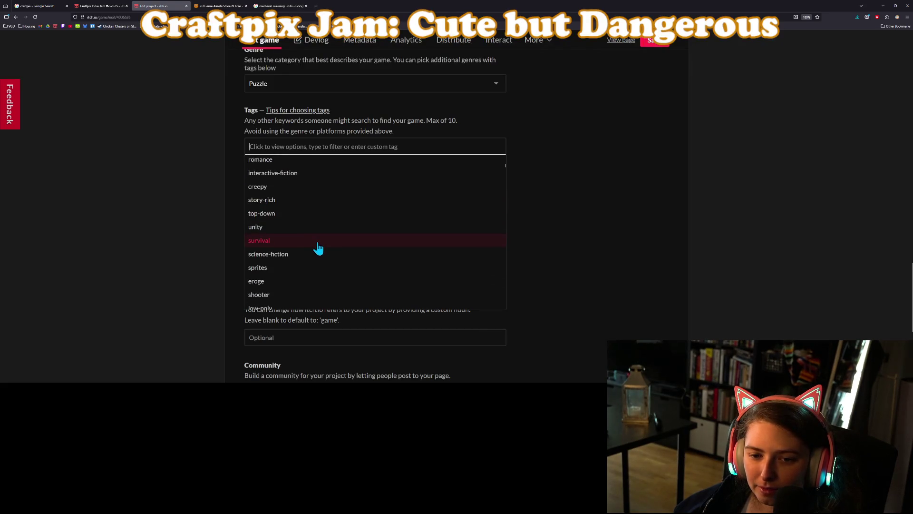
scroll(318, 247, "down", 3)
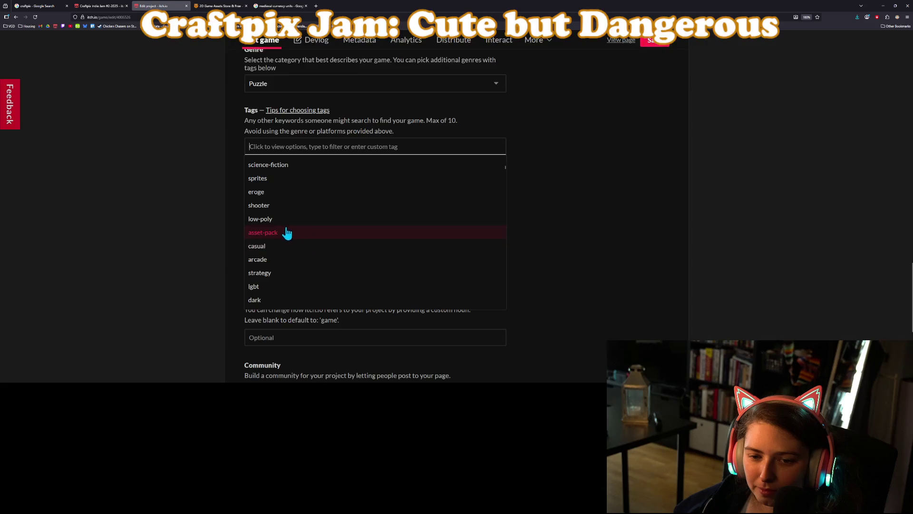
scroll(327, 261, "down", 2)
left_click(272, 209)
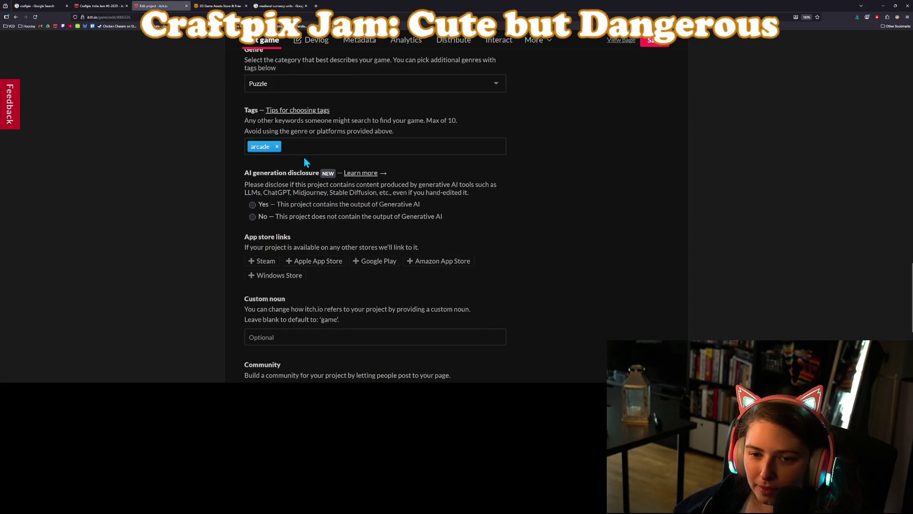
scroll(318, 231, "down", 3)
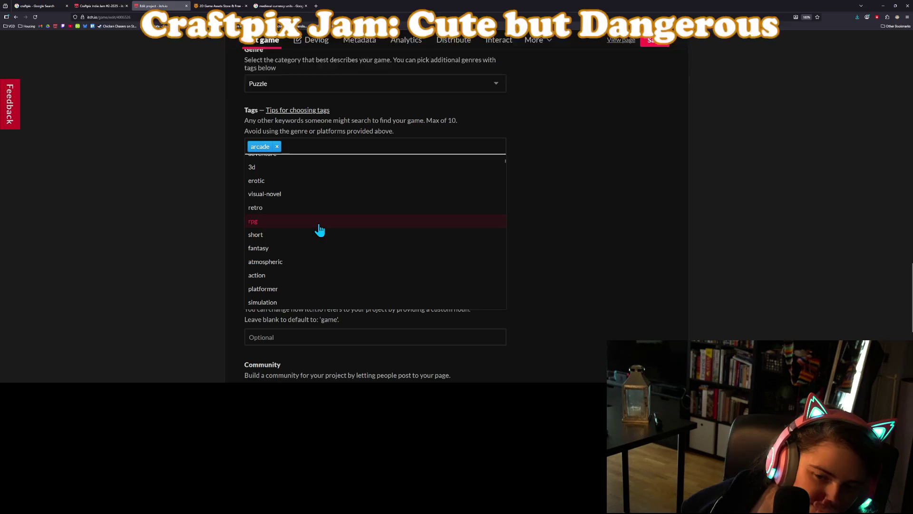
scroll(314, 233, "down", 3)
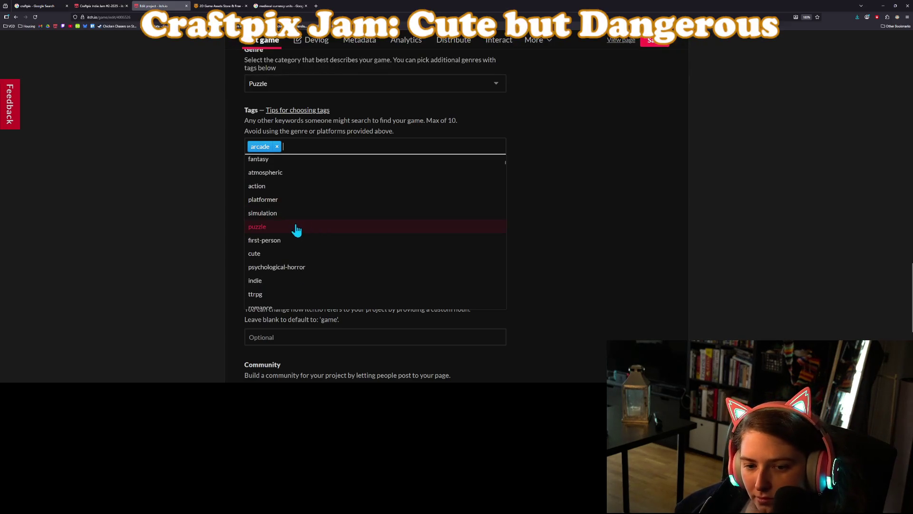
scroll(296, 230, "down", 2)
scroll(334, 242, "down", 1)
scroll(334, 242, "down", 1)
scroll(340, 252, "down", 2)
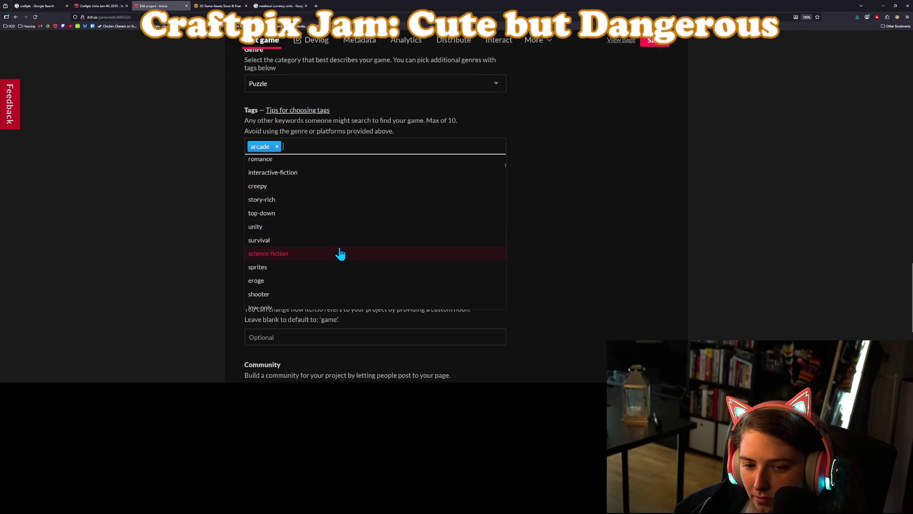
scroll(338, 253, "down", 2)
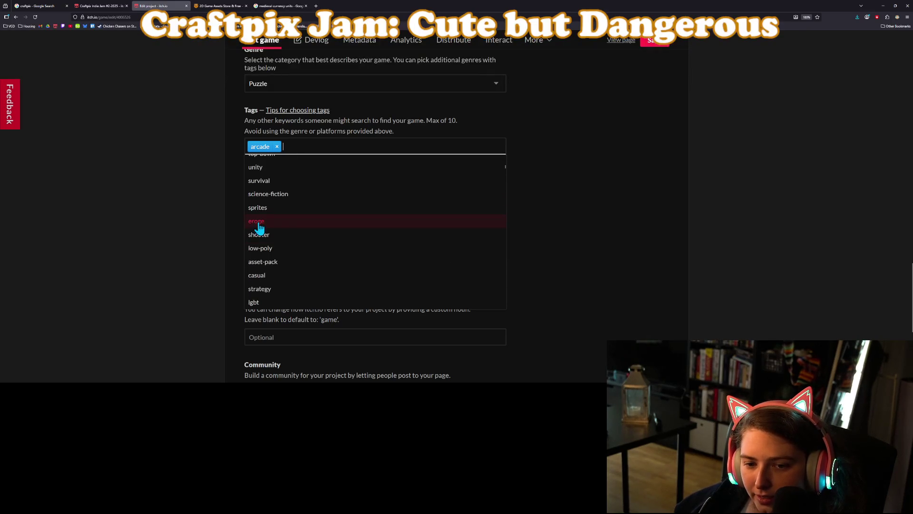
scroll(285, 241, "down", 2)
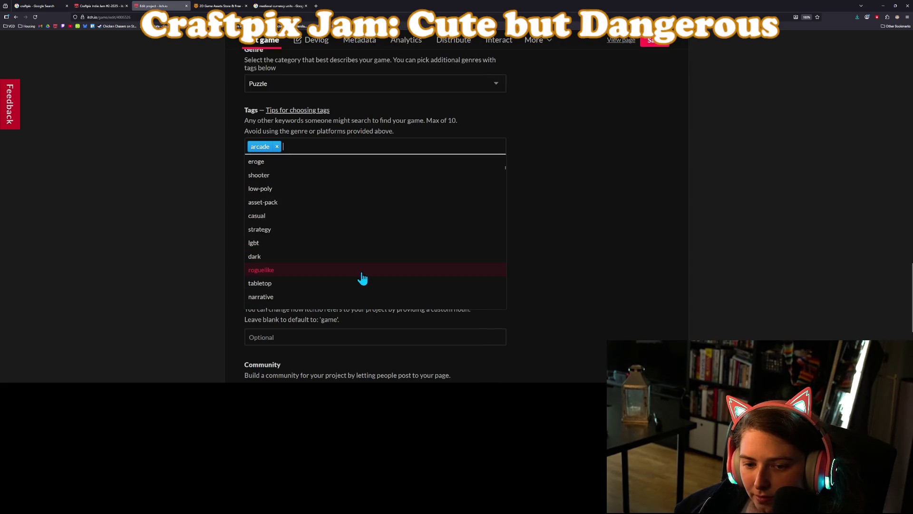
scroll(309, 242, "down", 1)
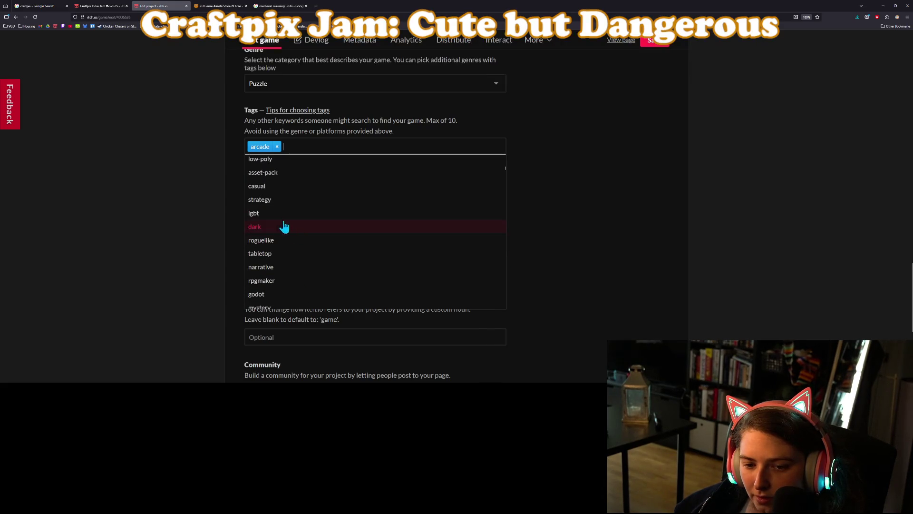
left_click(278, 187)
Add the cozy and medieval tags from the tag suggestions.
left_click(361, 144)
scroll(375, 265, "down", 4)
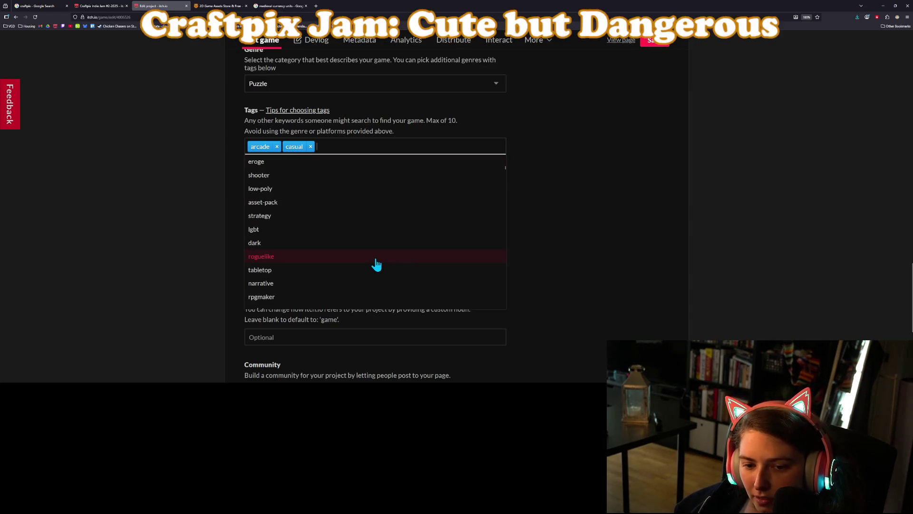
scroll(376, 264, "down", 3)
scroll(376, 264, "down", 3)
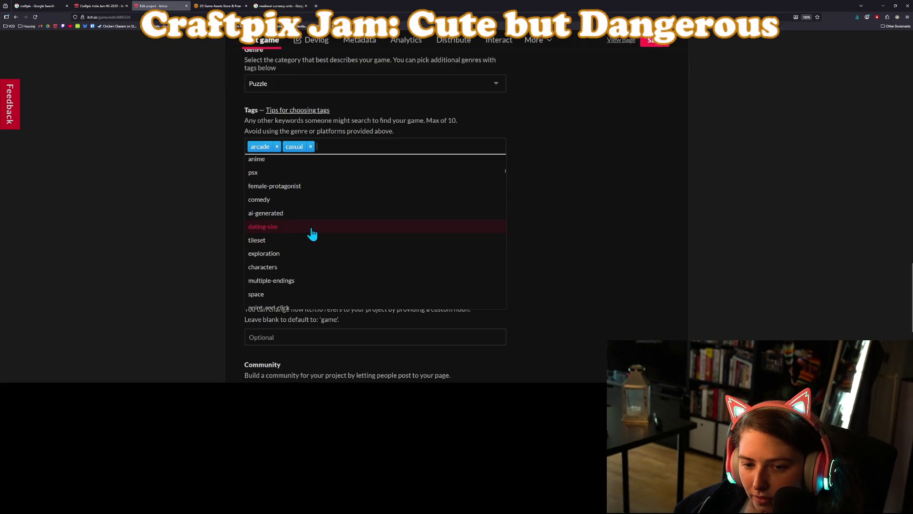
scroll(313, 233, "down", 3)
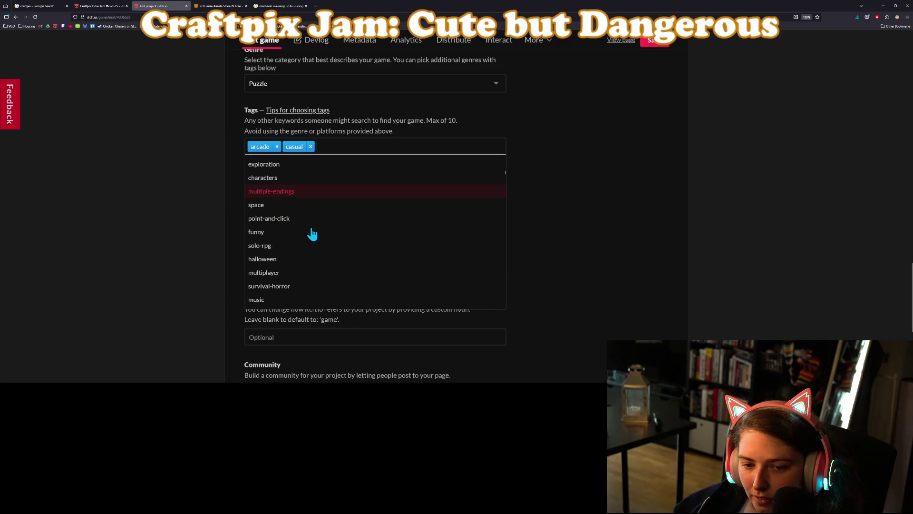
scroll(320, 224, "down", 2)
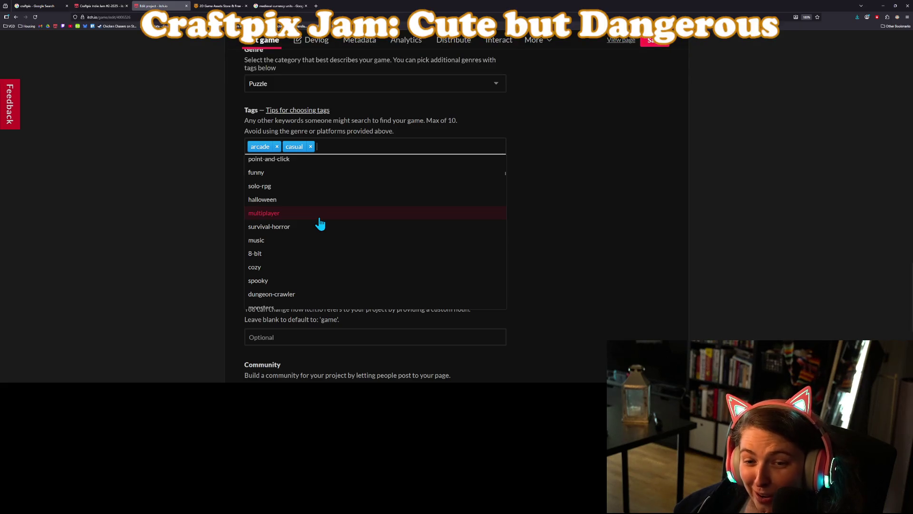
scroll(320, 223, "down", 2)
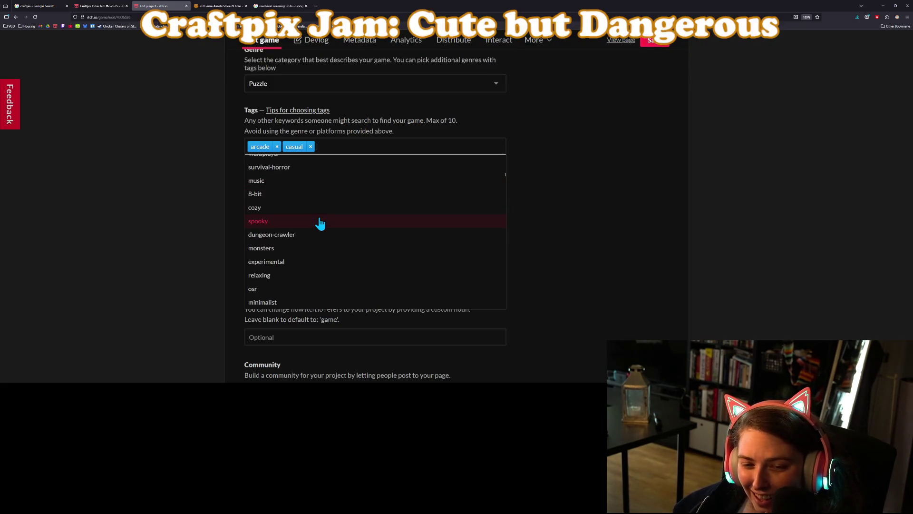
left_click(315, 209)
left_click(367, 150)
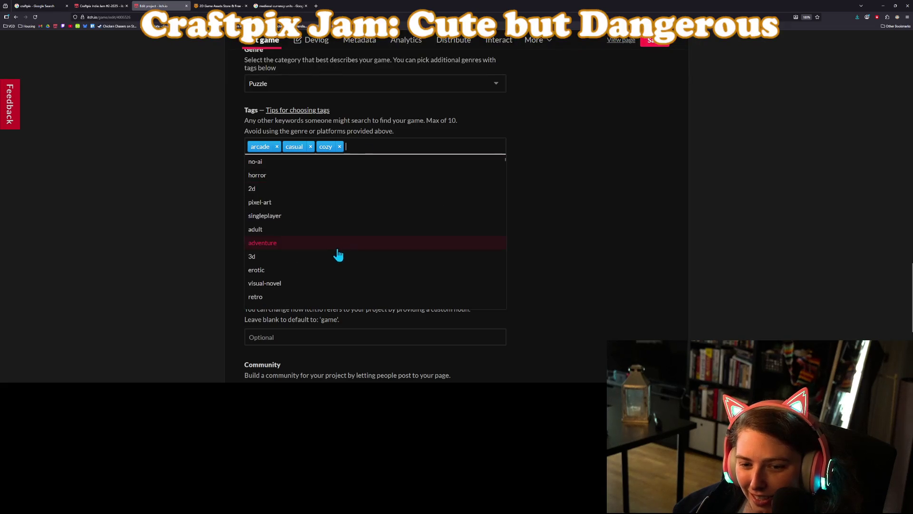
scroll(329, 267, "down", 2)
scroll(326, 265, "down", 2)
scroll(321, 259, "down", 5)
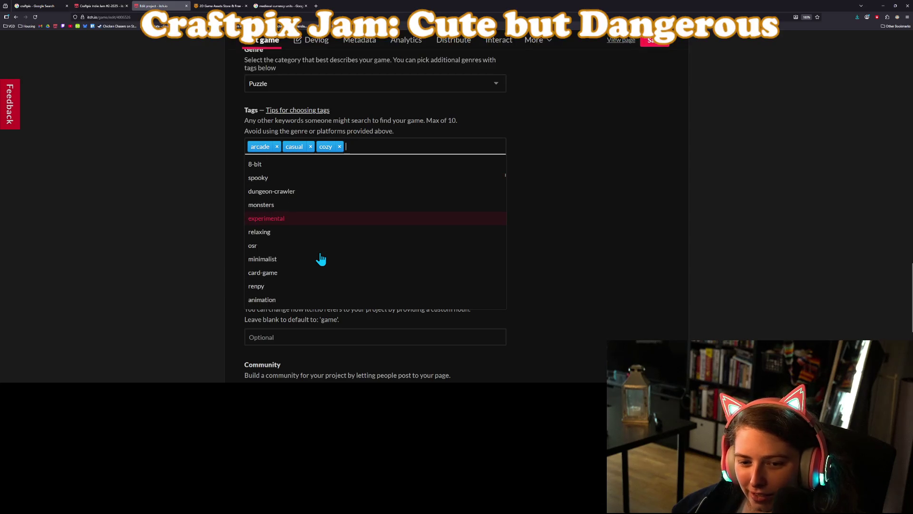
scroll(330, 257, "down", 1)
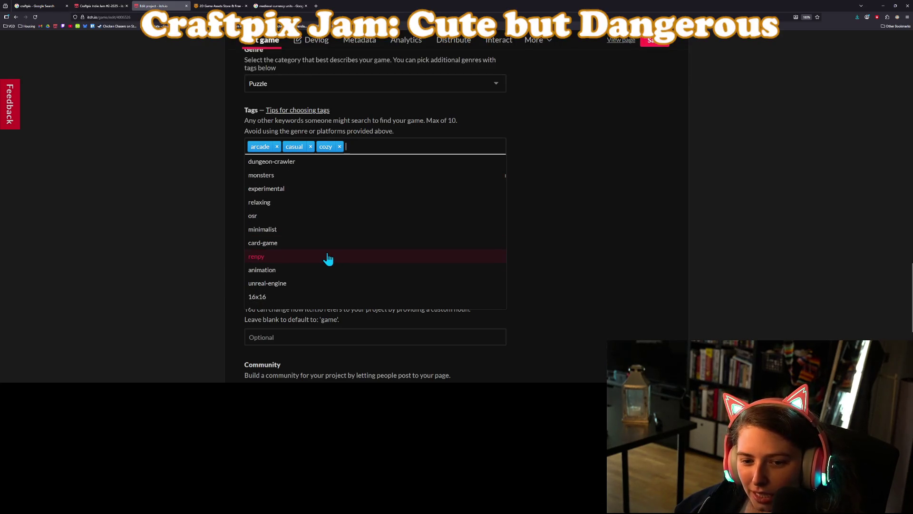
scroll(328, 259, "down", 1)
scroll(326, 259, "down", 1)
scroll(325, 259, "down", 2)
left_click(273, 234)
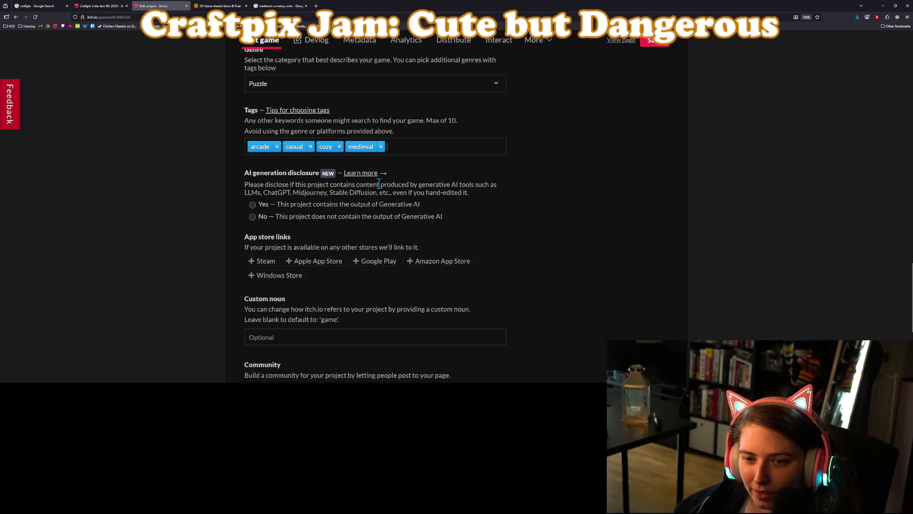
Add the dark tag from the tag suggestions.
left_click(423, 147)
scroll(344, 268, "down", 5)
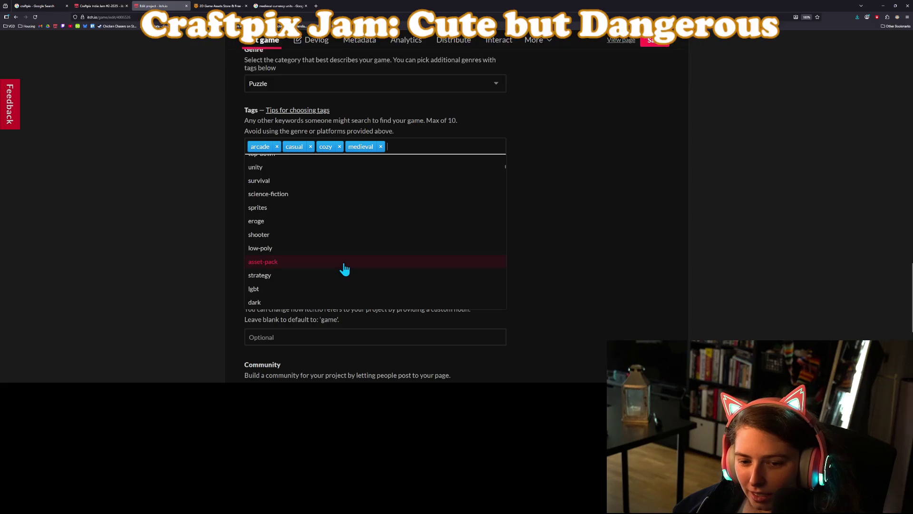
scroll(280, 197, "up", 3)
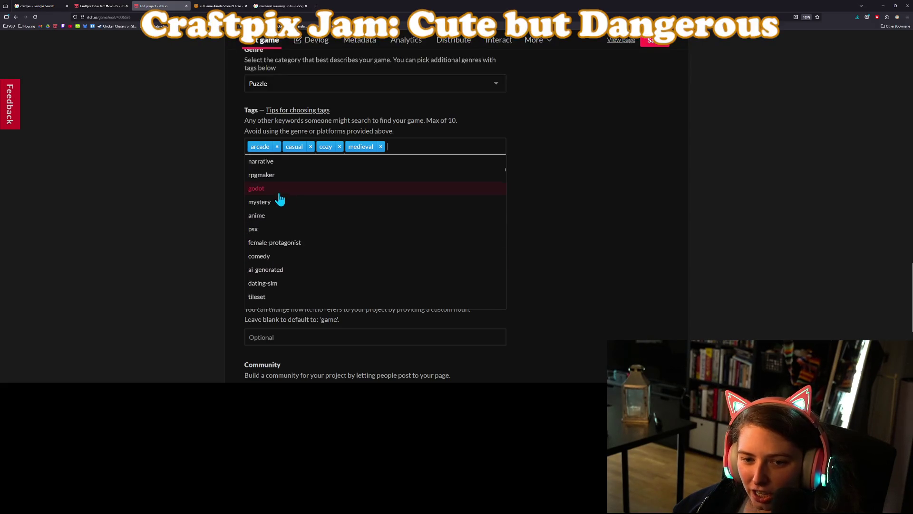
left_click(278, 213)
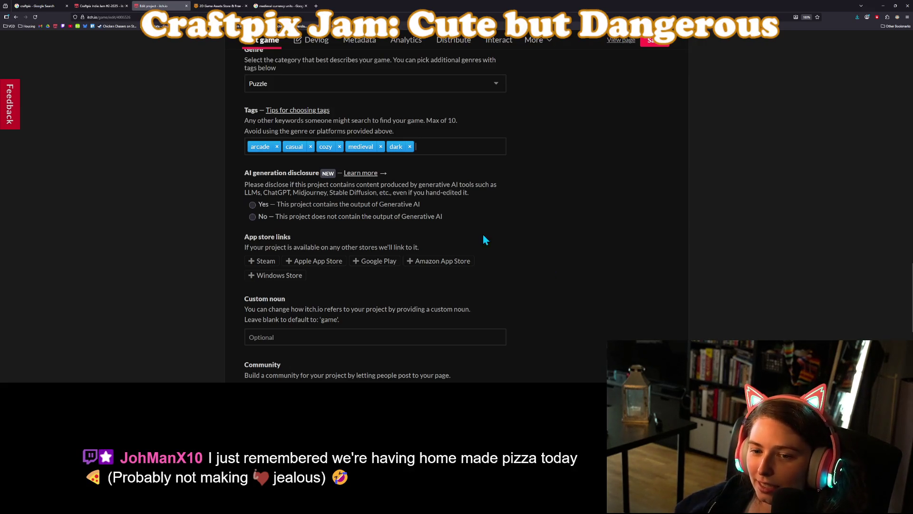
Add 'farming' as the sixth tag and save the itch.io project details.
left_click(459, 145)
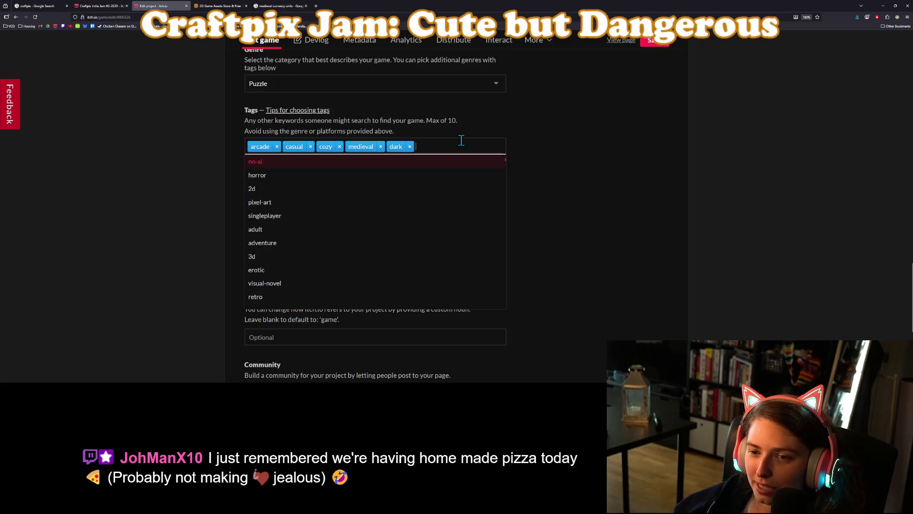
scroll(367, 223, "down", 2)
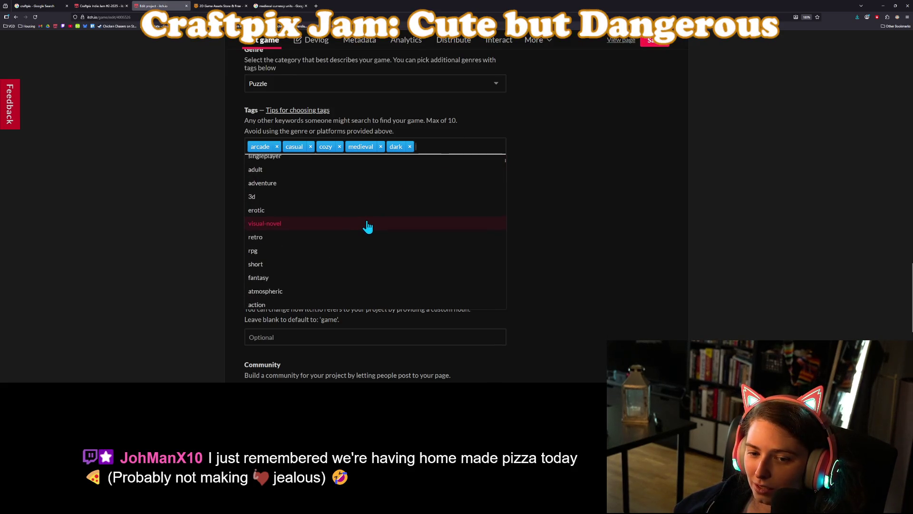
scroll(366, 223, "down", 3)
scroll(383, 255, "down", 2)
scroll(387, 252, "down", 4)
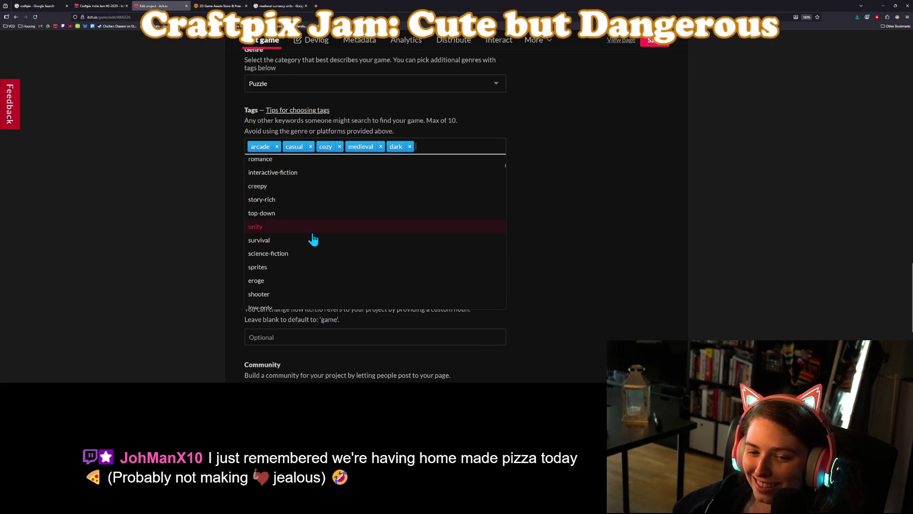
scroll(315, 237, "down", 2)
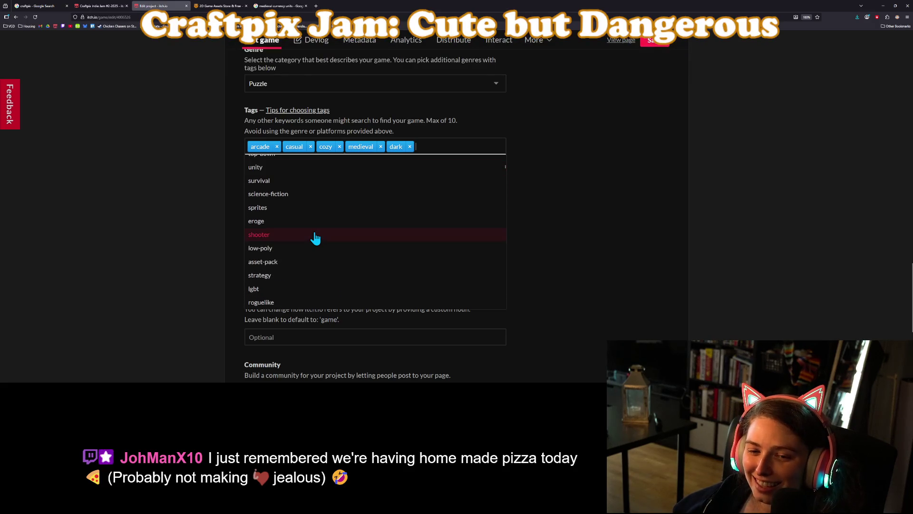
scroll(315, 238, "down", 2)
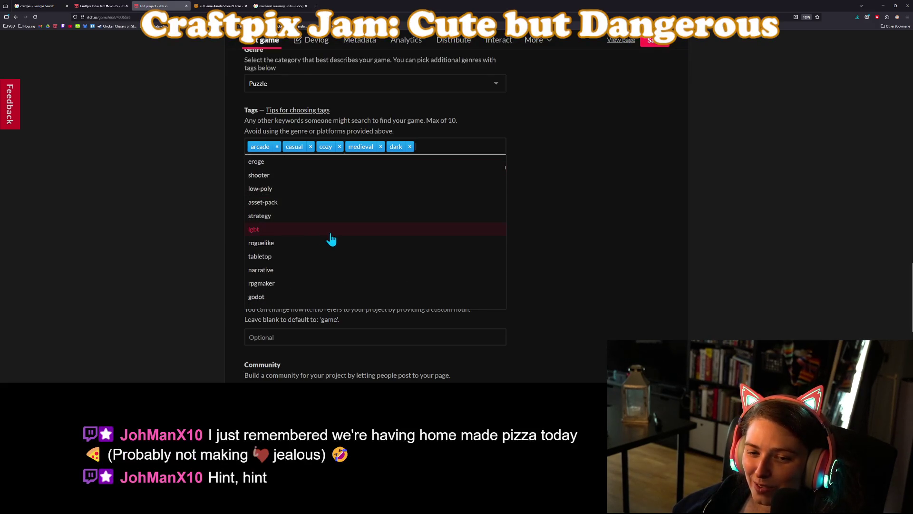
scroll(340, 242, "down", 2)
scroll(343, 243, "down", 3)
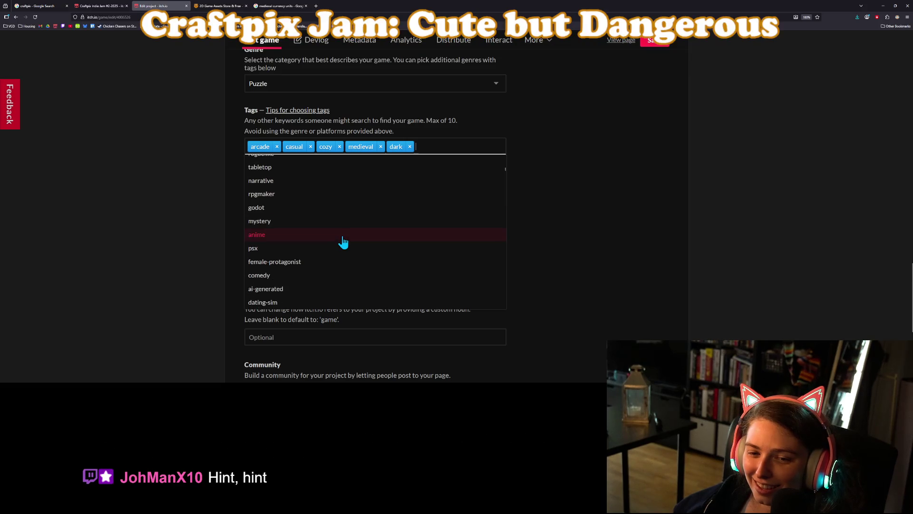
scroll(345, 247, "down", 6)
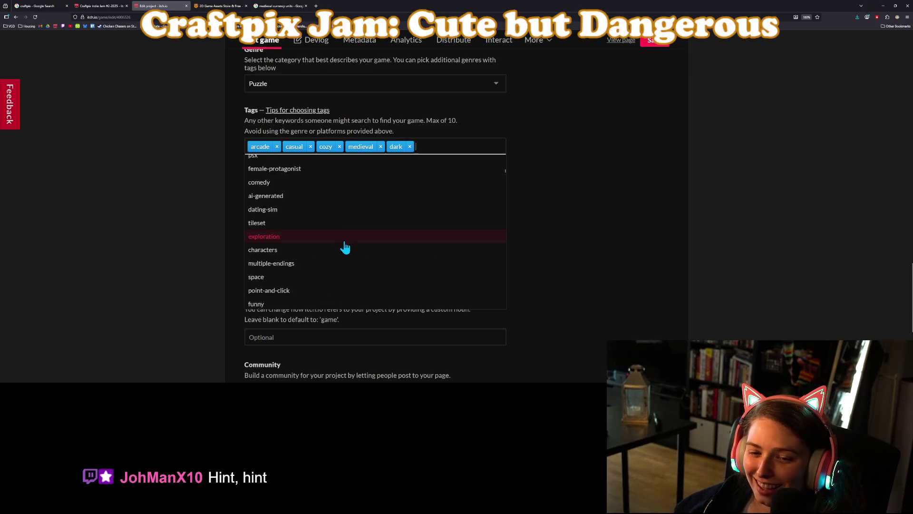
scroll(344, 242, "down", 4)
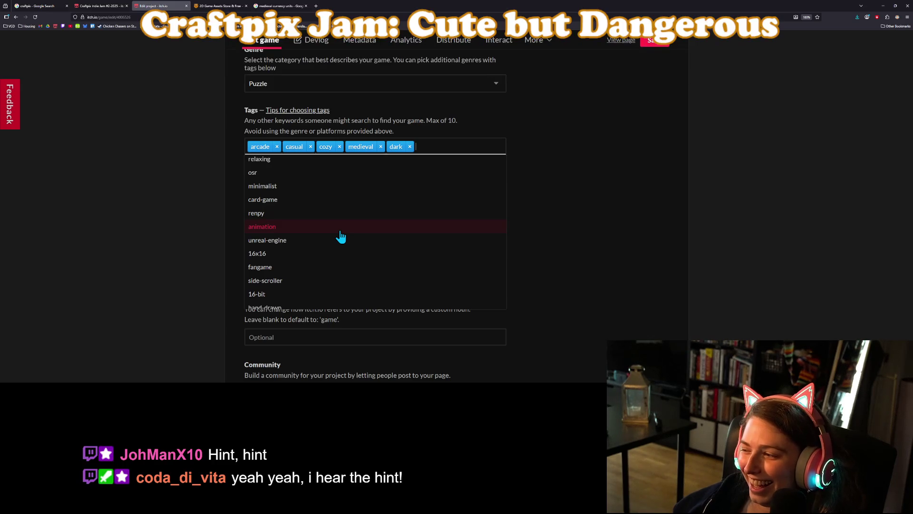
scroll(337, 234, "down", 2)
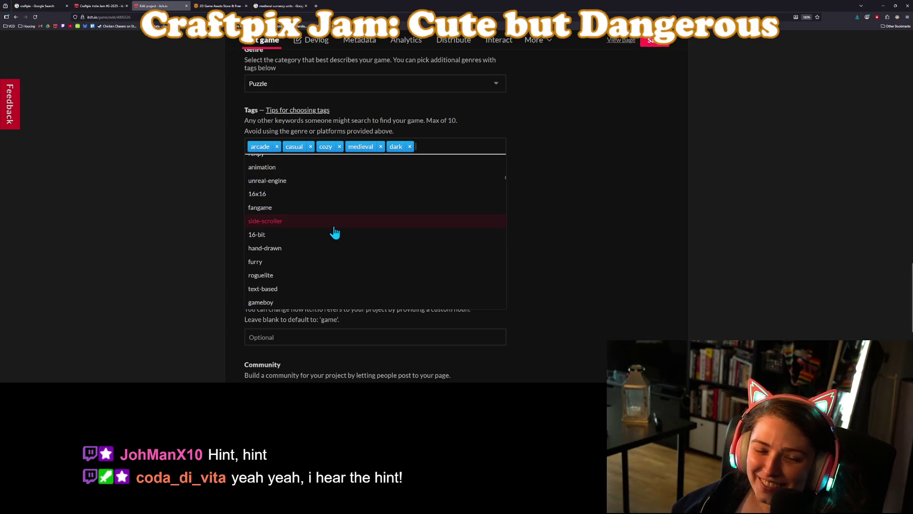
scroll(332, 232, "down", 2)
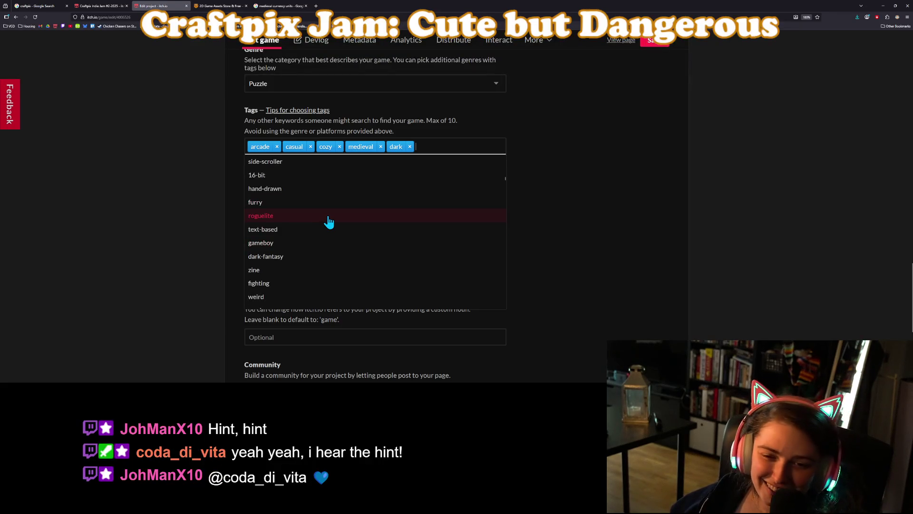
scroll(328, 222, "down", 2)
scroll(329, 221, "down", 3)
scroll(328, 222, "down", 3)
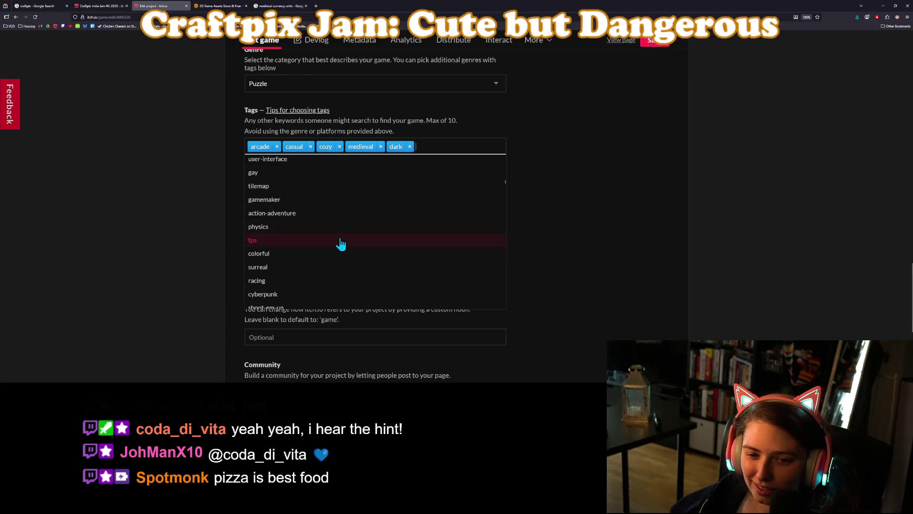
scroll(381, 257, "down", 3)
scroll(351, 244, "down", 6)
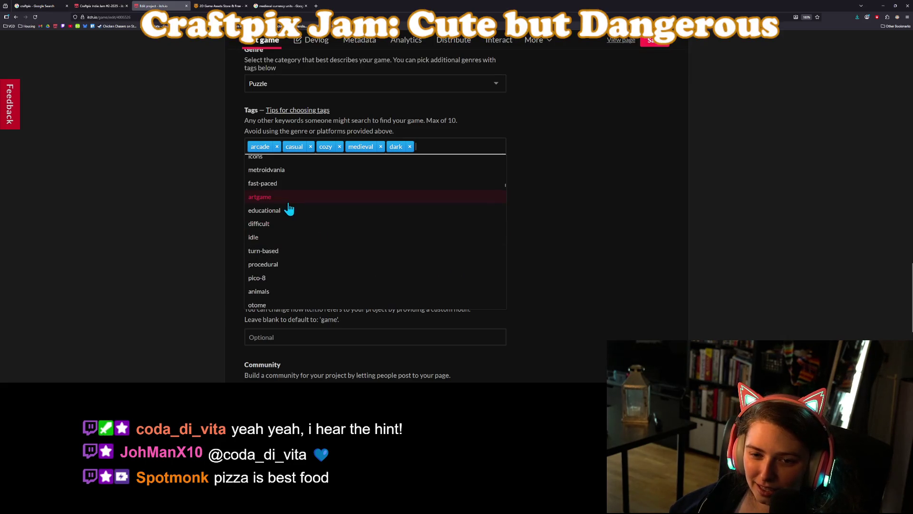
scroll(296, 210, "down", 2)
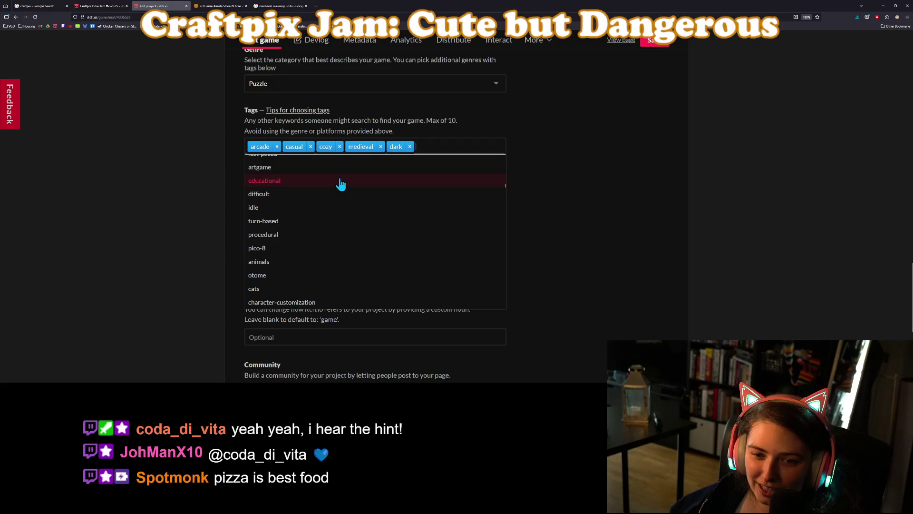
scroll(343, 249, "down", 2)
scroll(343, 248, "down", 1)
scroll(340, 244, "down", 5)
scroll(337, 242, "down", 4)
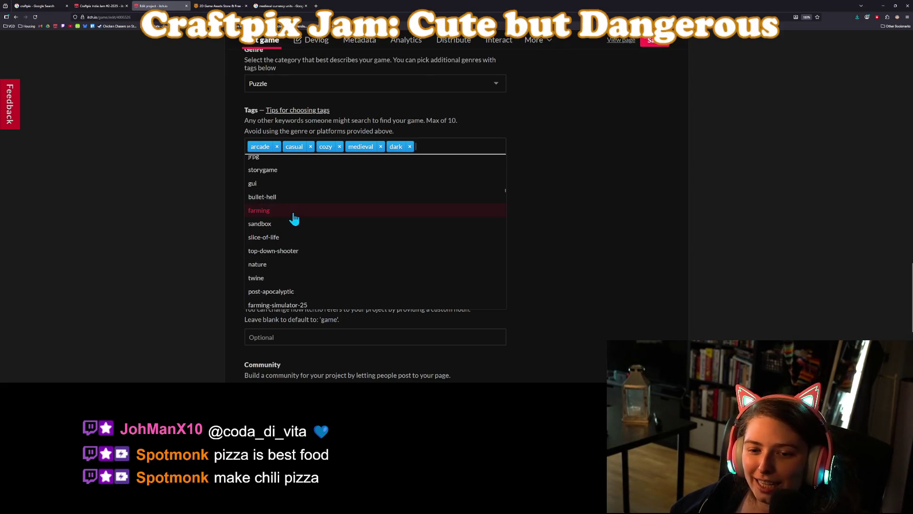
left_click(293, 212)
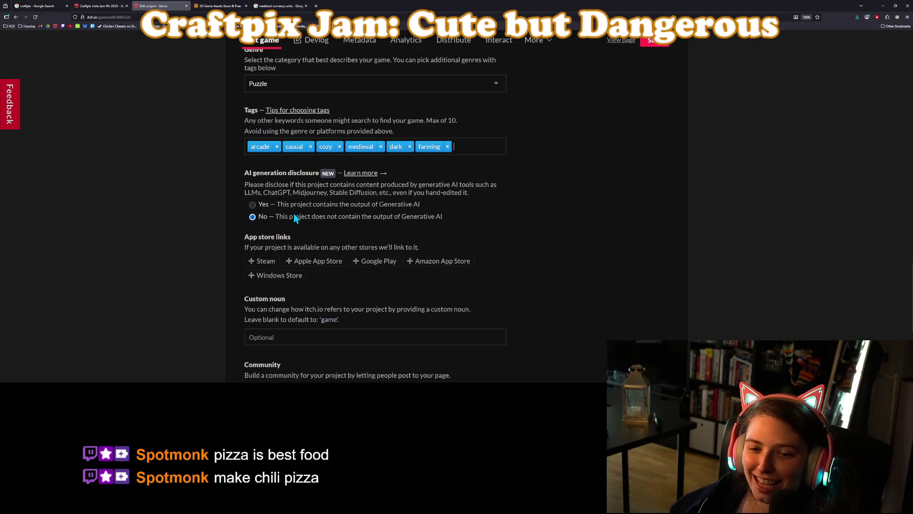
left_click(653, 42)
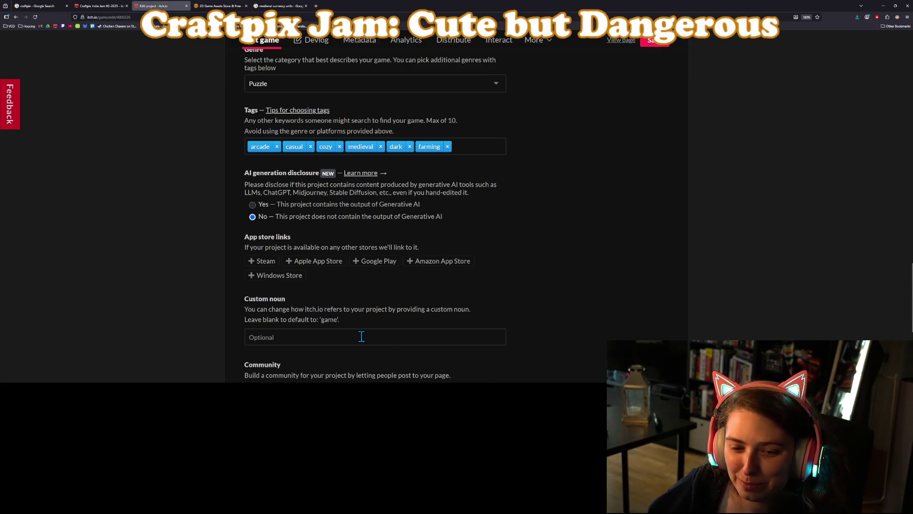
Save the project edits again and go to the Metadata classification page.
scroll(439, 323, "down", 3)
scroll(391, 314, "up", 4)
scroll(412, 319, "up", 10)
left_click(659, 44)
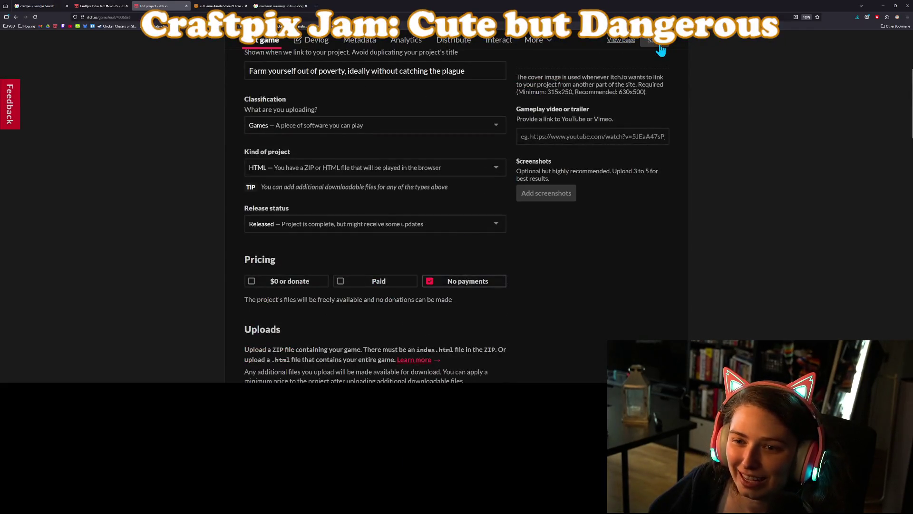
left_click(359, 41)
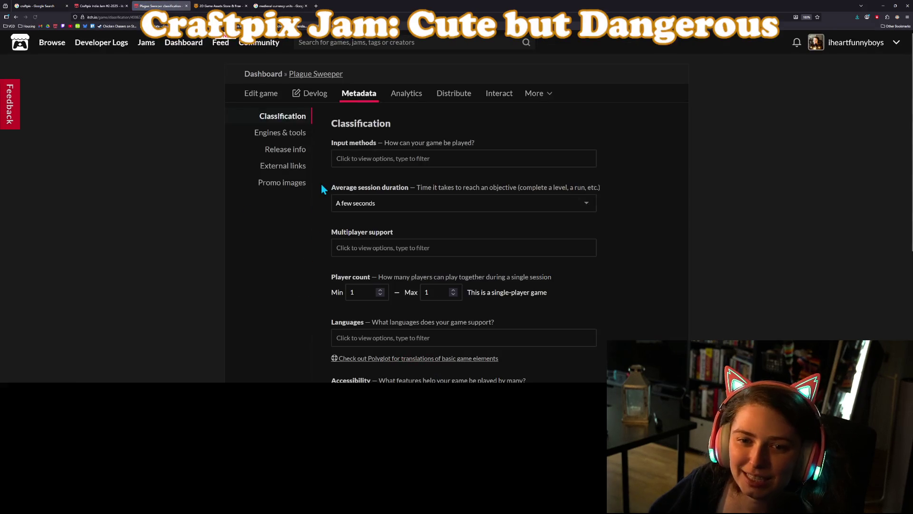